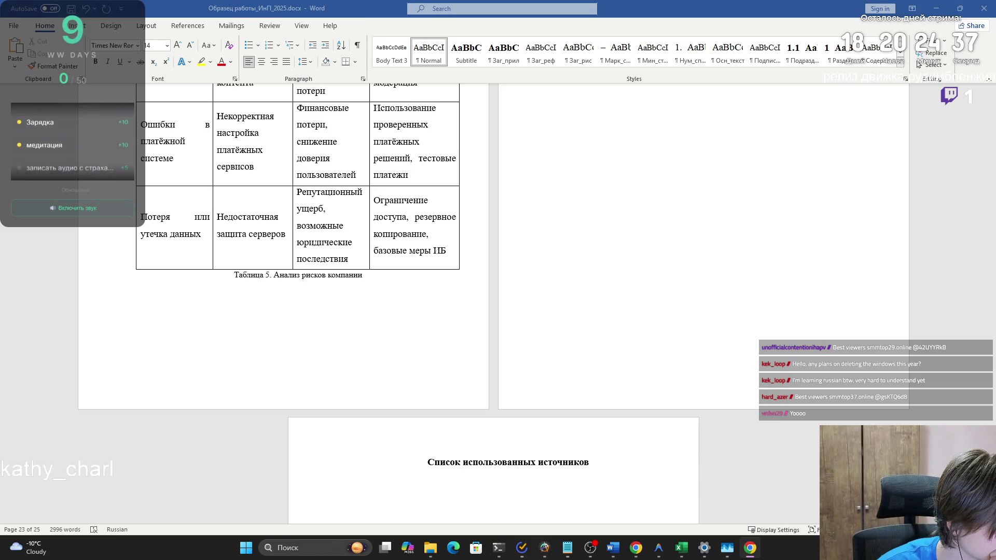
Step: Switch typing to English and place the caret on the empty line under «Список использованных источников»
{"action": "key", "text": "alt+shift"}
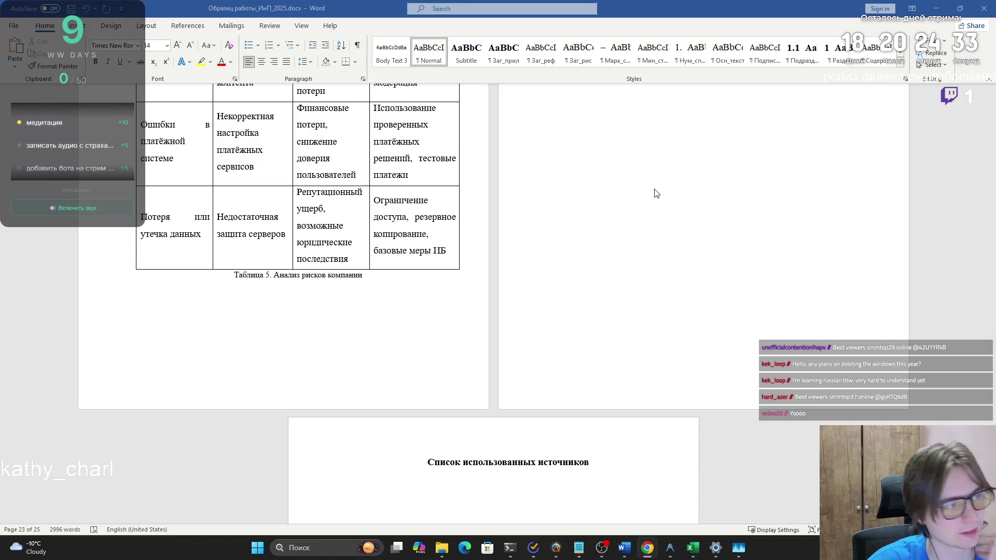
{"action": "scroll", "coordinate": [662, 210], "scroll_direction": "up", "scroll_amount": 2}
{"action": "scroll", "coordinate": [643, 197], "scroll_direction": "down", "scroll_amount": 6}
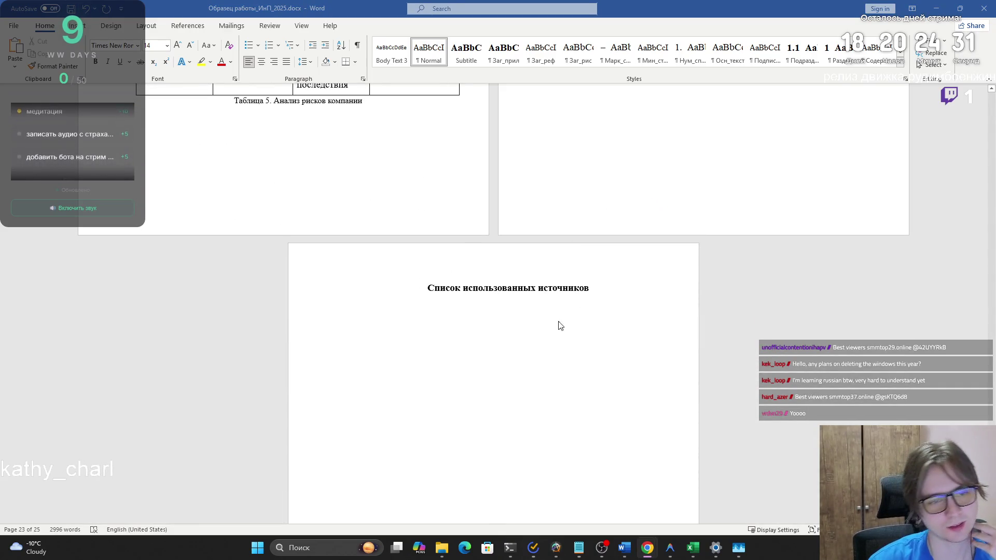
{"action": "left_click", "coordinate": [524, 324]}
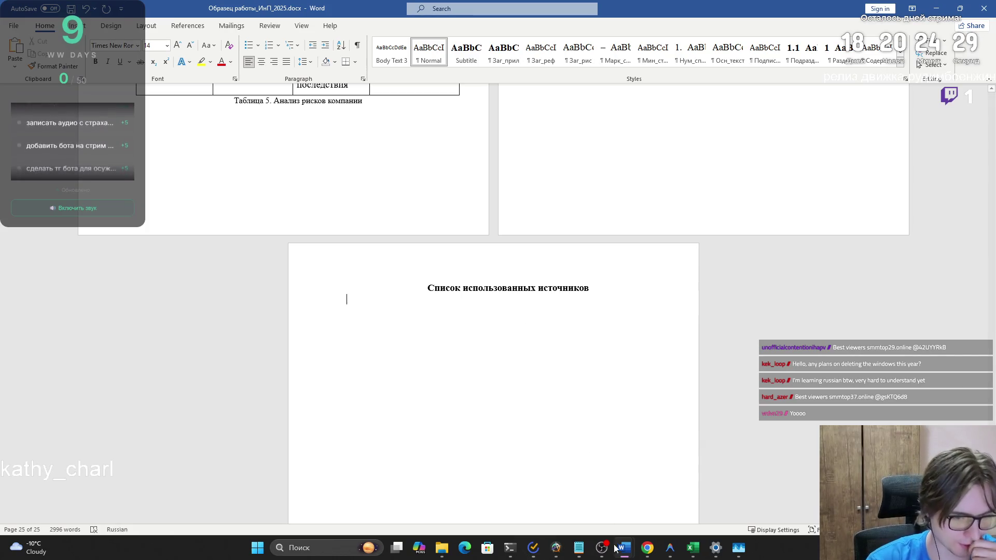
{"action": "mouse_move", "coordinate": [625, 553]}
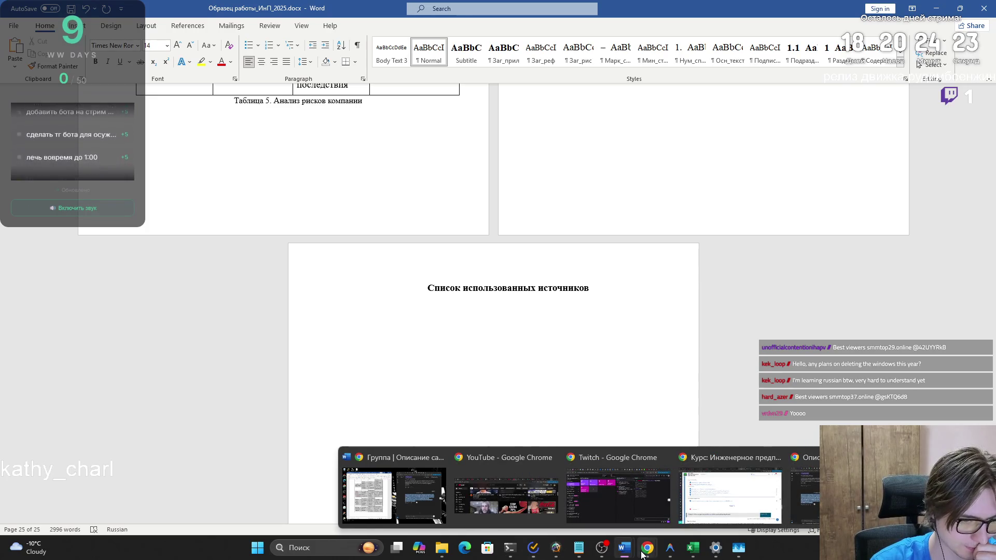
{"action": "left_click", "coordinate": [441, 548]}
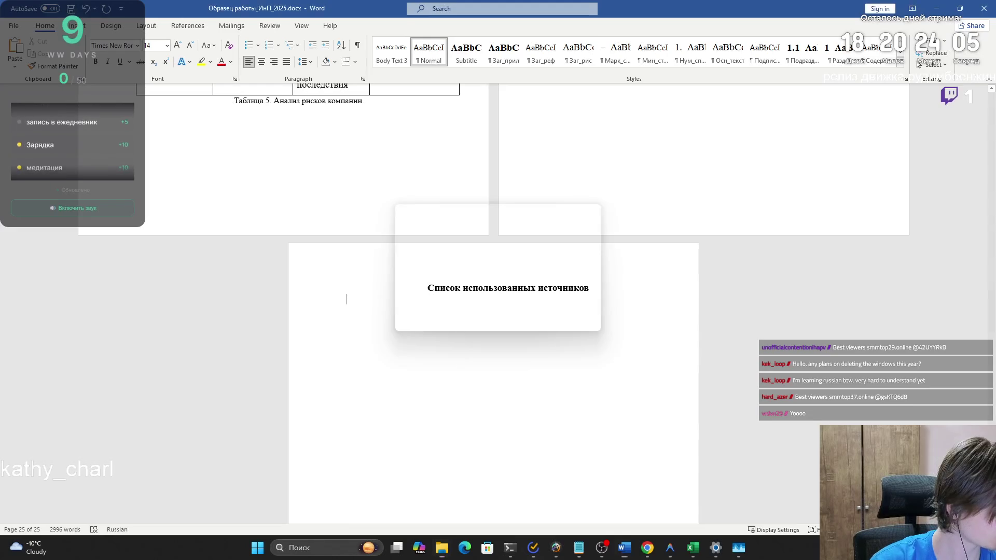
{"action": "left_click_drag", "start_coordinate": [991, 72], "coordinate": [991, 488]}
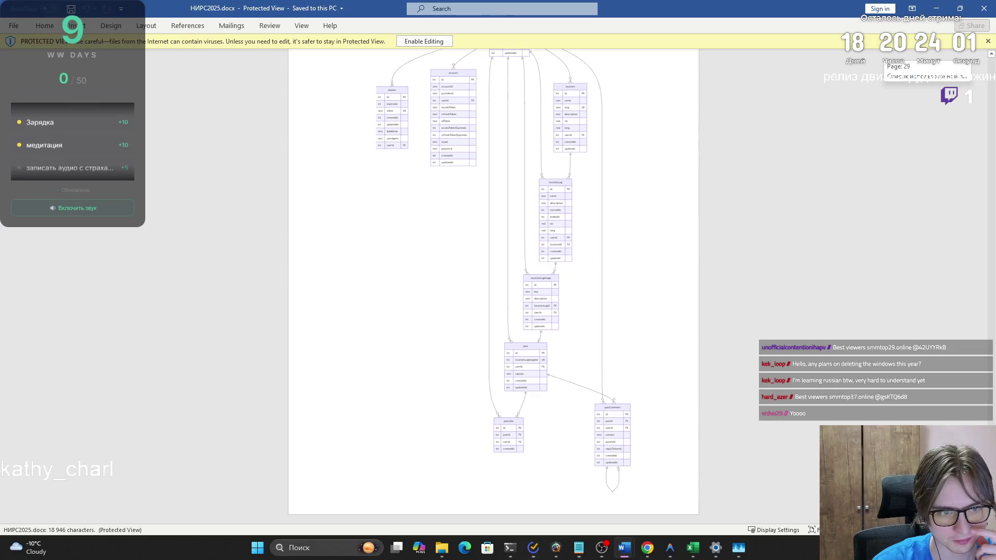
Step: Select the first entry of the НИРС2025 literature list, then close that document
{"action": "scroll", "coordinate": [402, 235], "scroll_direction": "up", "scroll_amount": 10}
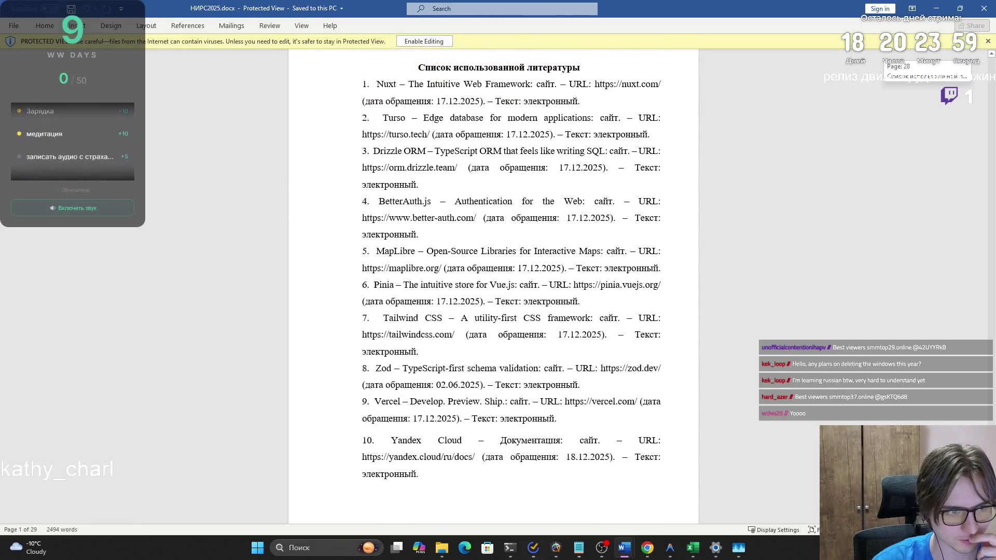
{"action": "triple_click", "coordinate": [381, 107]}
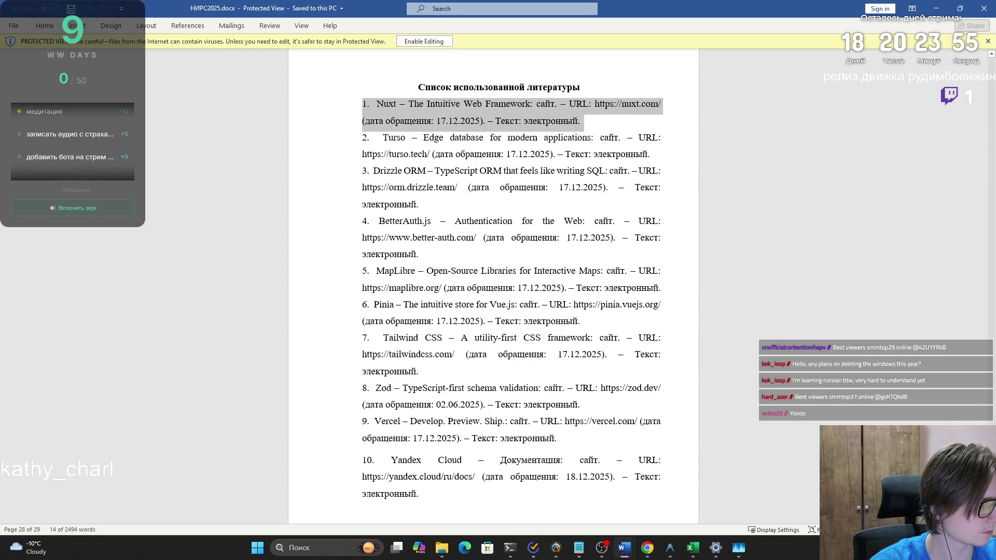
{"action": "left_click", "coordinate": [936, 9]}
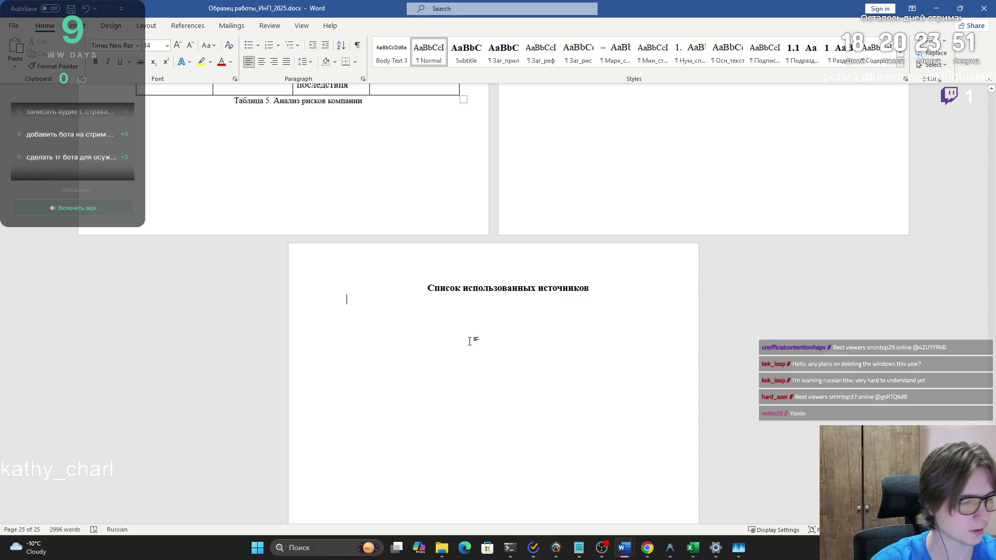
Step: Restore the Word and Chrome windows, view the Gemini logo chat, then return to the report
{"action": "mouse_move", "coordinate": [647, 547]}
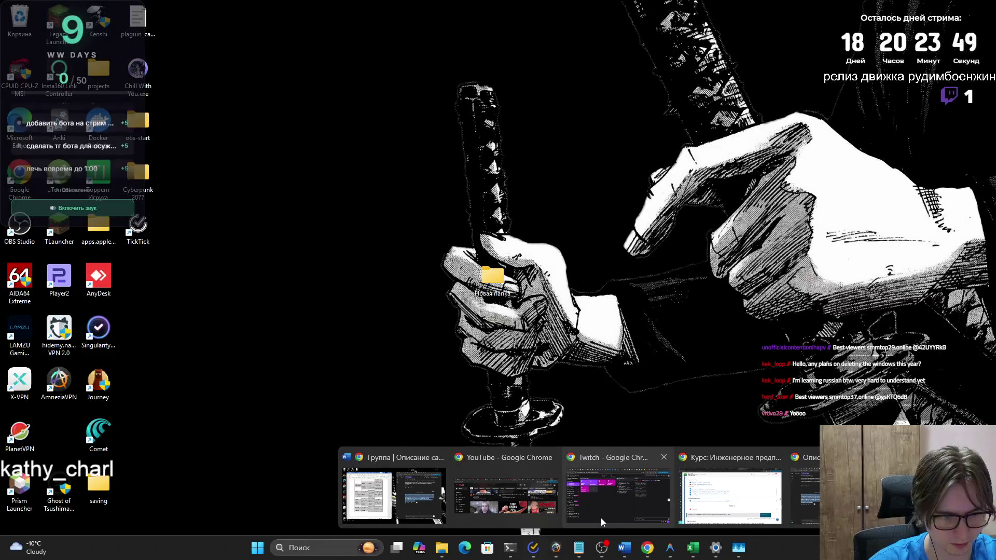
{"action": "mouse_move", "coordinate": [707, 504]}
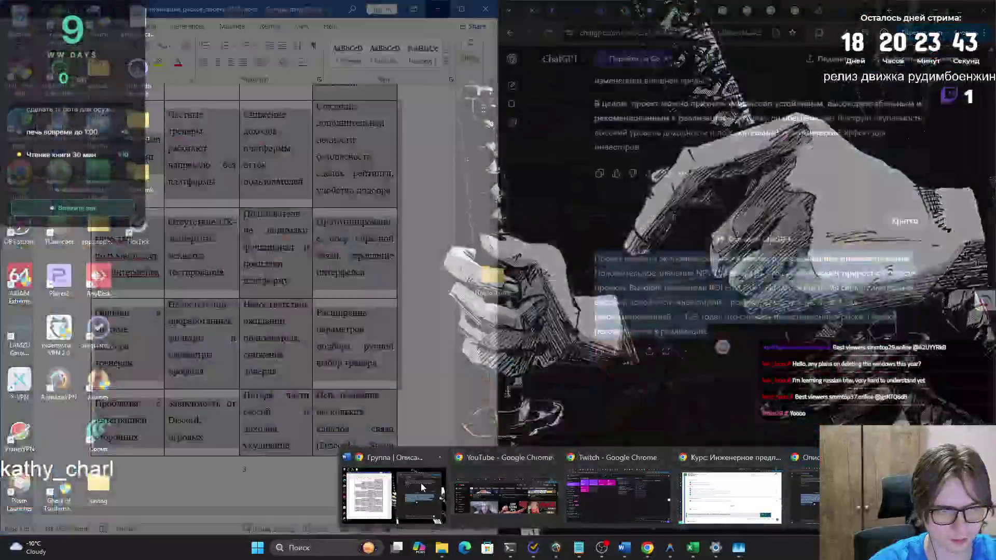
{"action": "left_click", "coordinate": [432, 504]}
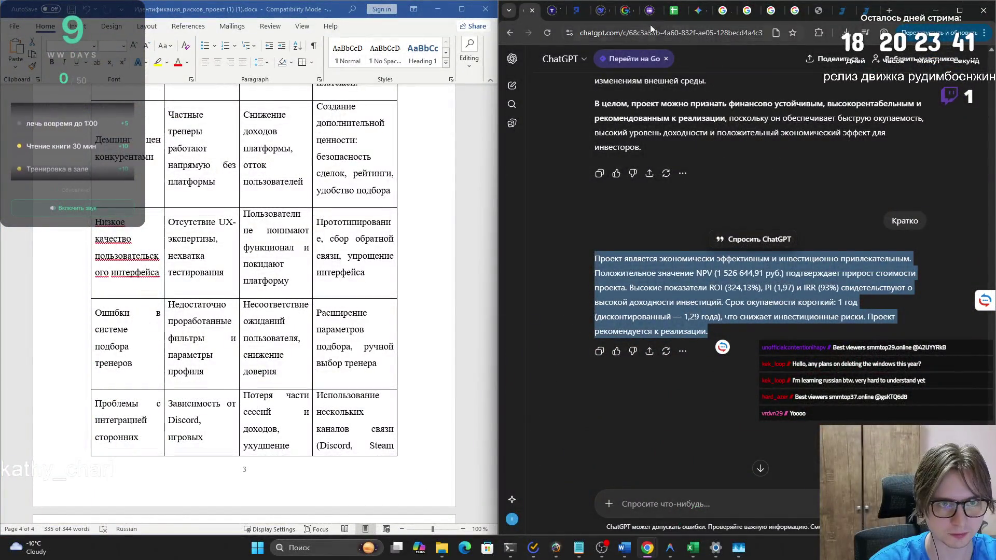
{"action": "left_click", "coordinate": [696, 17]}
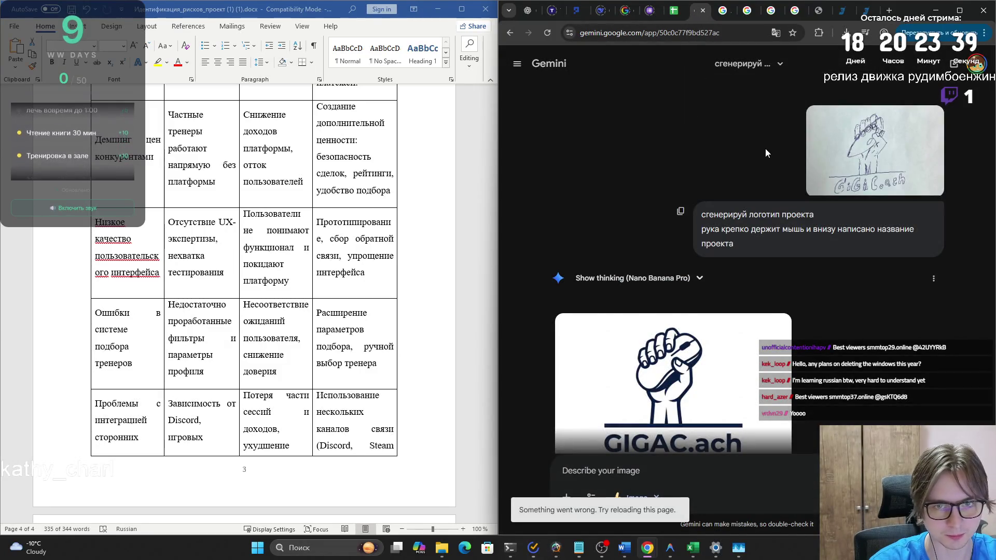
{"action": "key", "text": "alt+Tab"}
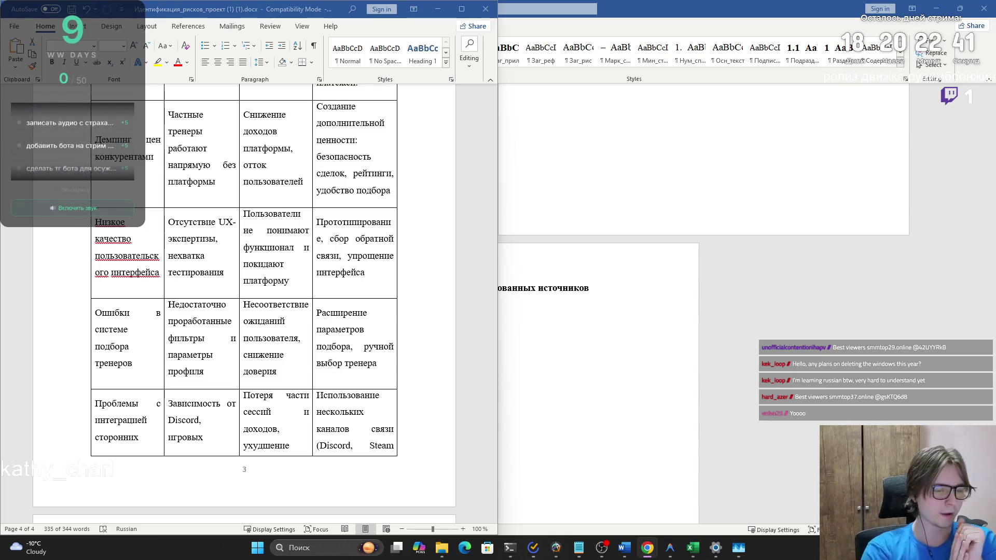
Step: Go up to the Бизнес-модель проекта table and left-align its first column
{"action": "left_click", "coordinate": [635, 330]}
{"action": "scroll", "coordinate": [634, 335], "scroll_direction": "up", "scroll_amount": 3}
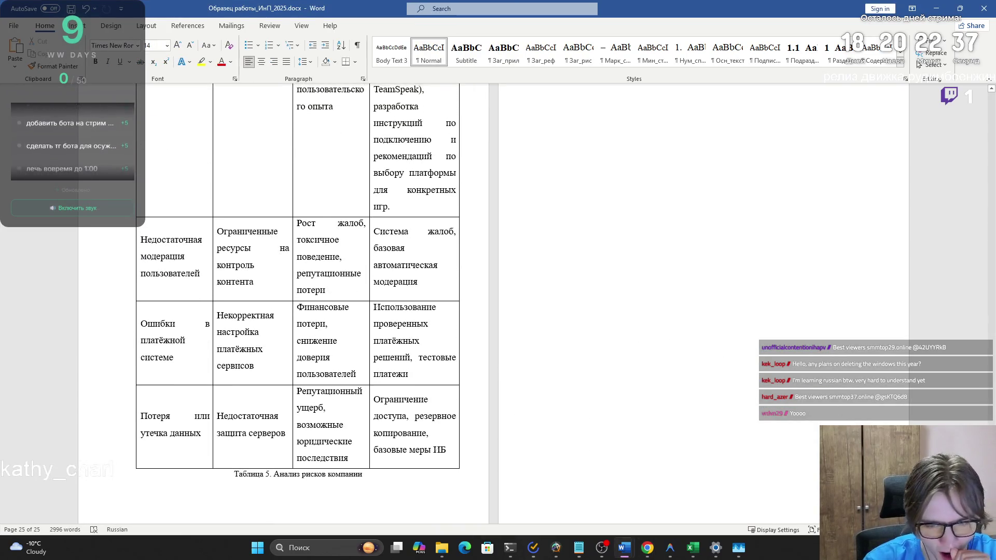
{"action": "scroll", "coordinate": [945, 182], "scroll_direction": "up", "scroll_amount": 20}
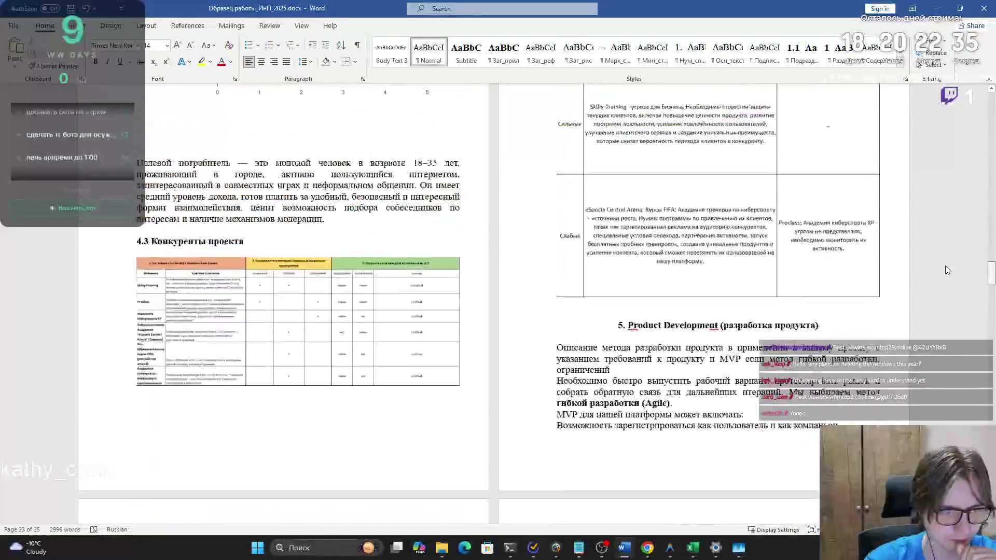
{"action": "scroll", "coordinate": [949, 150], "scroll_direction": "up", "scroll_amount": 15}
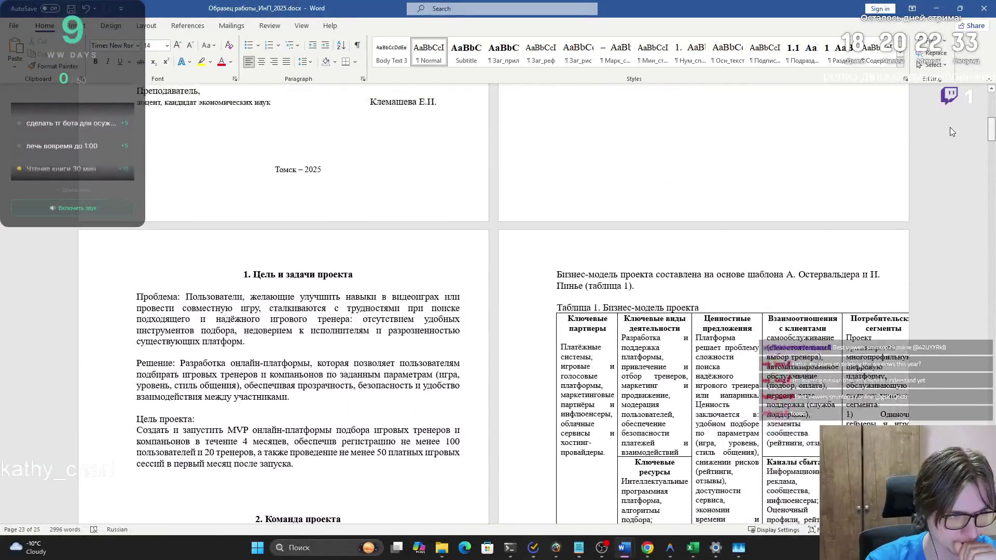
{"action": "scroll", "coordinate": [948, 119], "scroll_direction": "down", "scroll_amount": 15}
{"action": "scroll", "coordinate": [945, 158], "scroll_direction": "up", "scroll_amount": 5}
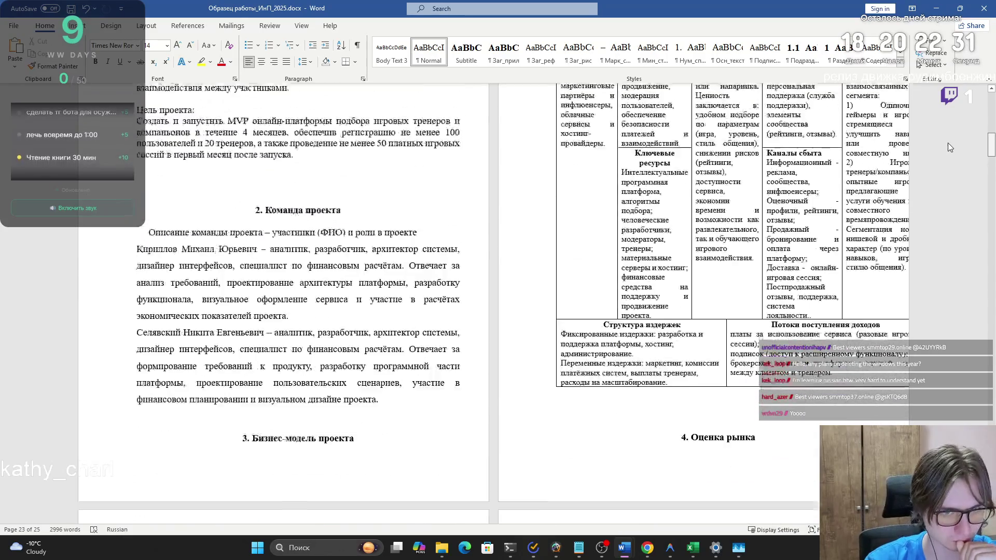
{"action": "scroll", "coordinate": [948, 142], "scroll_direction": "up", "scroll_amount": 3}
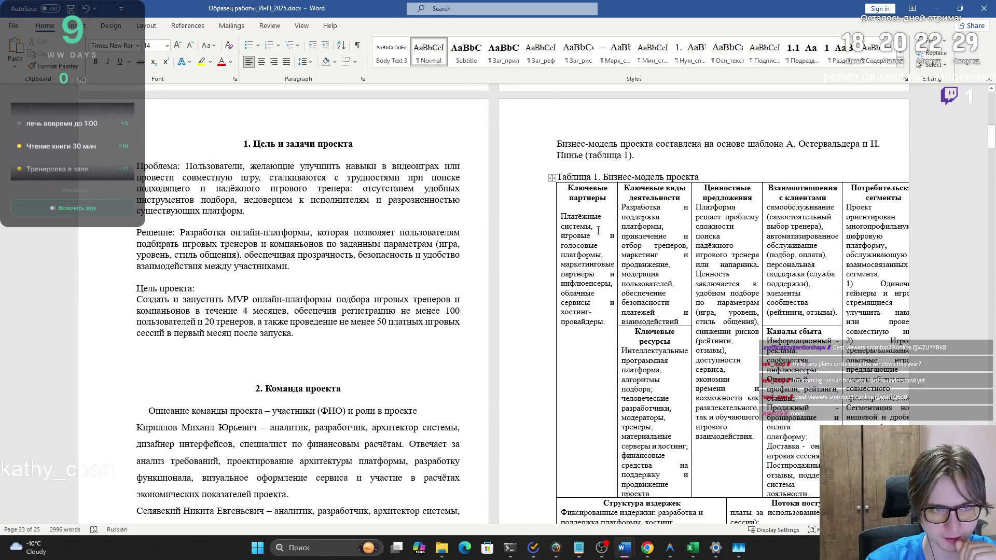
{"action": "left_click", "coordinate": [595, 227]}
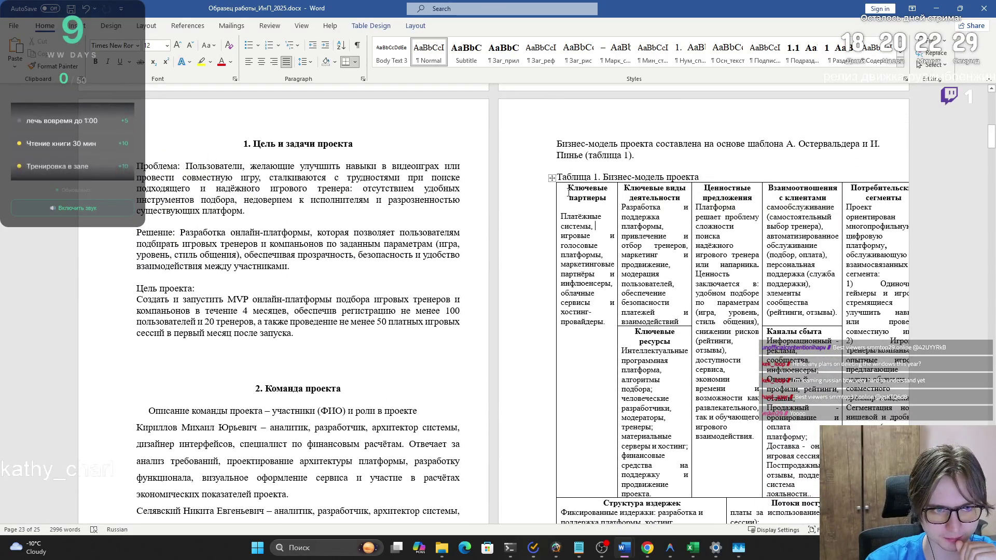
{"action": "left_click", "coordinate": [249, 62]}
Step: Left-align all the text in the whole business-model table
{"action": "mouse_move", "coordinate": [575, 187]}
{"action": "left_mouse_down"}
{"action": "mouse_move", "coordinate": [700, 415]}
{"action": "mouse_move", "coordinate": [726, 524]}
{"action": "mouse_move", "coordinate": [757, 404]}
{"action": "mouse_move", "coordinate": [836, 353]}
{"action": "mouse_move", "coordinate": [555, 293]}
{"action": "left_mouse_up"}
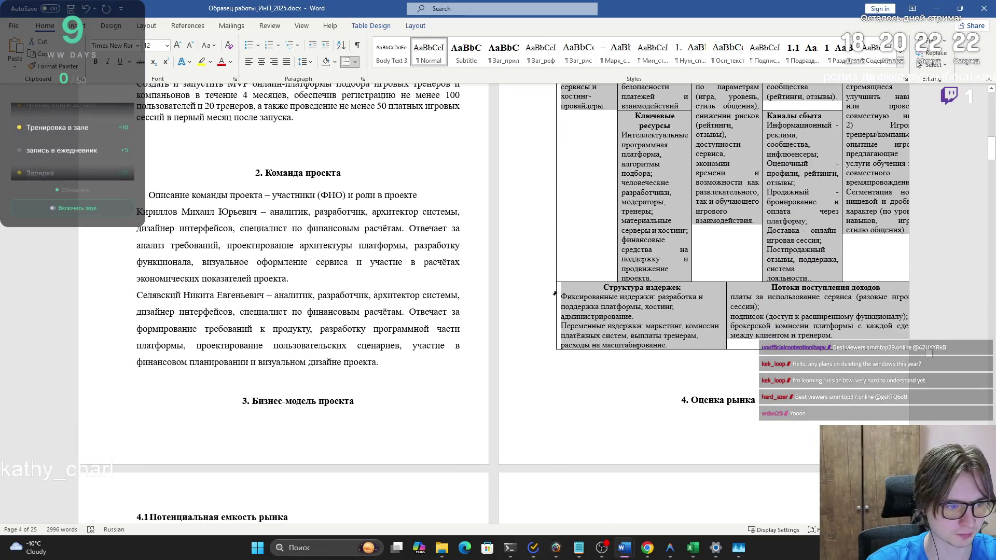
{"action": "left_click", "coordinate": [248, 61]}
{"action": "scroll", "coordinate": [456, 231], "scroll_direction": "up", "scroll_amount": 3}
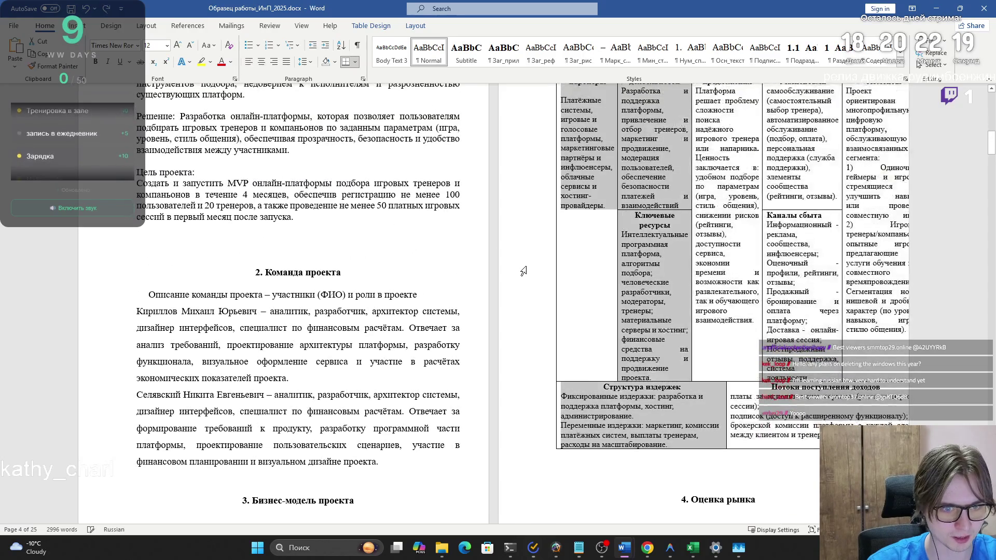
{"action": "key", "text": "ctrl+z"}
{"action": "scroll", "coordinate": [602, 361], "scroll_direction": "up", "scroll_amount": 3}
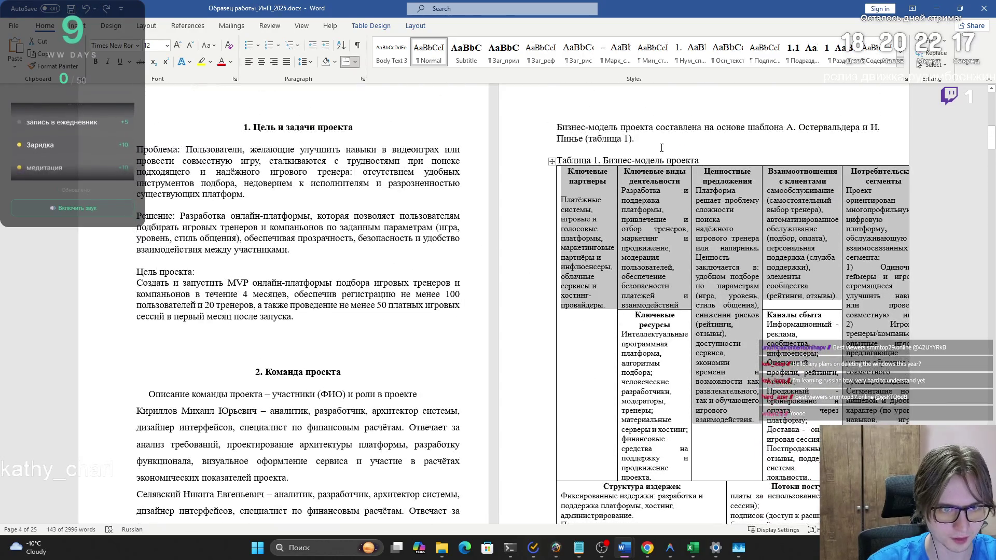
{"action": "scroll", "coordinate": [787, 406], "scroll_direction": "down", "scroll_amount": 5}
{"action": "left_click", "coordinate": [787, 406]}
{"action": "key", "text": "ctrl+y"}
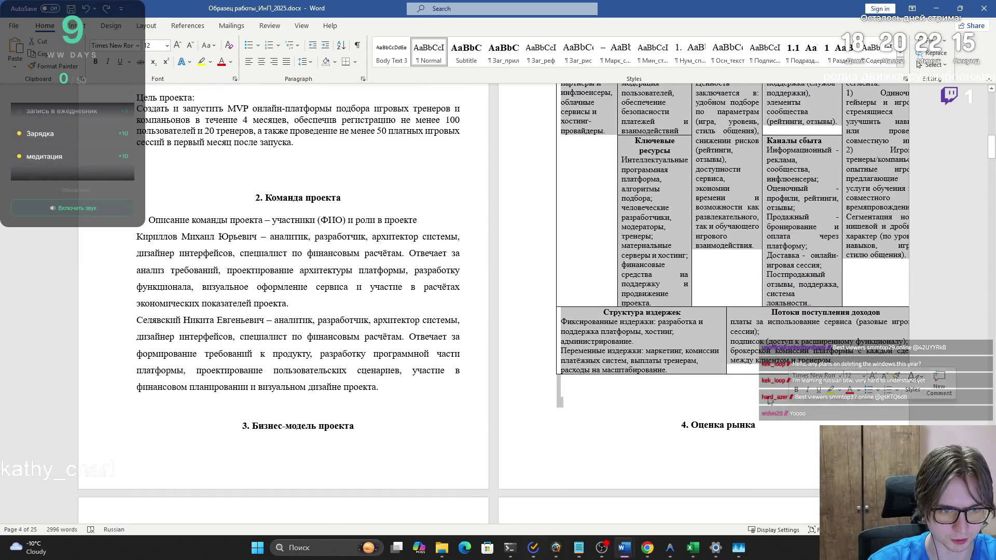
{"action": "left_click", "coordinate": [250, 66]}
{"action": "left_click", "coordinate": [609, 283]}
{"action": "scroll", "coordinate": [609, 283], "scroll_direction": "up", "scroll_amount": 4}
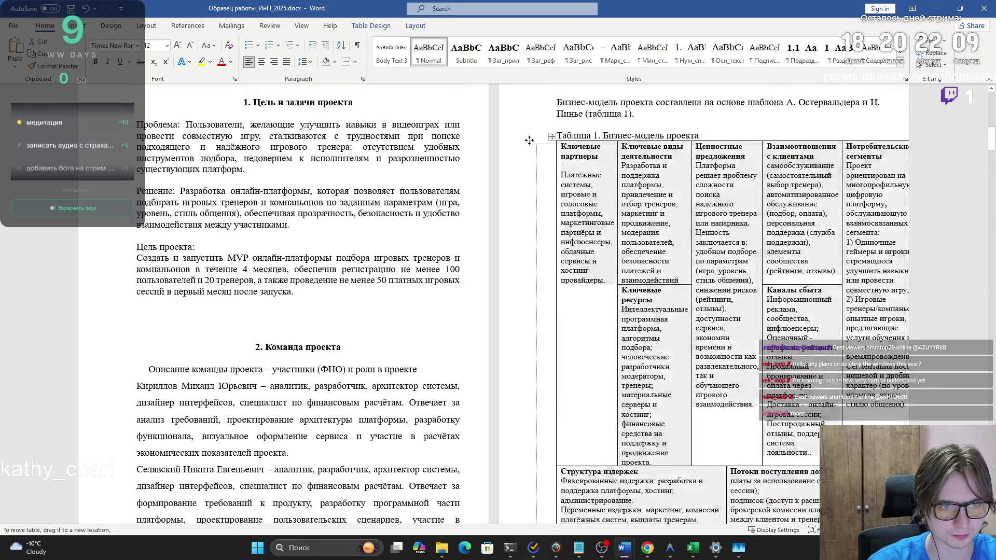
Step: Shift the business-model table slightly left on the page
{"action": "left_click_drag", "start_coordinate": [552, 136], "coordinate": [532, 137]}
{"action": "left_click", "coordinate": [531, 136]}
{"action": "left_click", "coordinate": [530, 138]}
{"action": "left_click", "coordinate": [753, 136]}
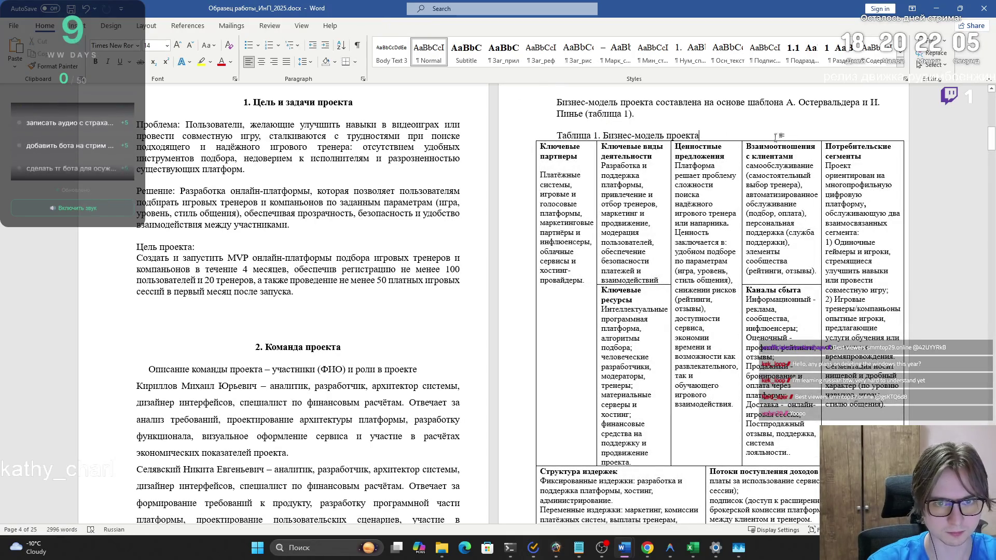
Step: Delete the empty line above section 4. Оценка рынка
{"action": "scroll", "coordinate": [752, 135], "scroll_direction": "down", "scroll_amount": 5}
{"action": "scroll", "coordinate": [751, 136], "scroll_direction": "up", "scroll_amount": 4}
{"action": "scroll", "coordinate": [750, 138], "scroll_direction": "down", "scroll_amount": 3}
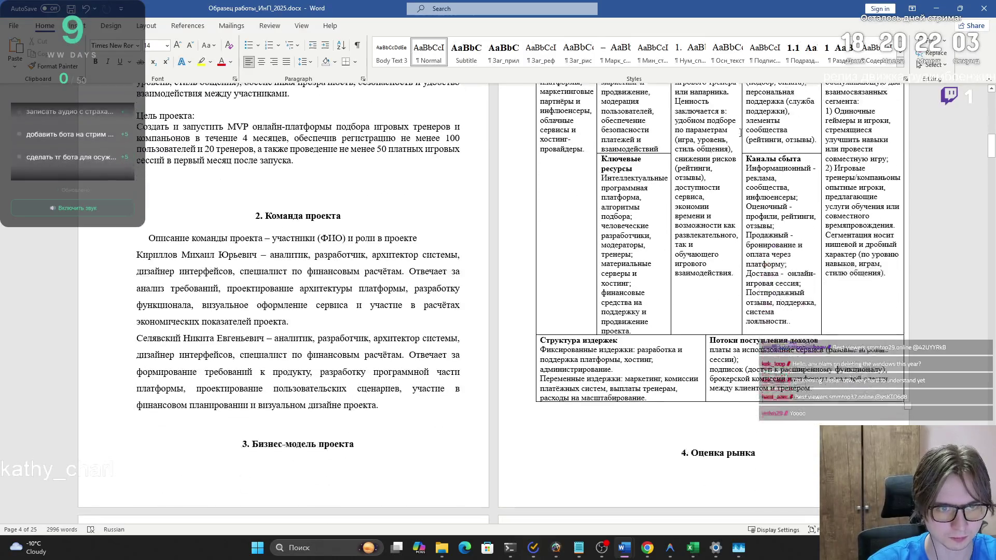
{"action": "key", "text": "BackSpace"}
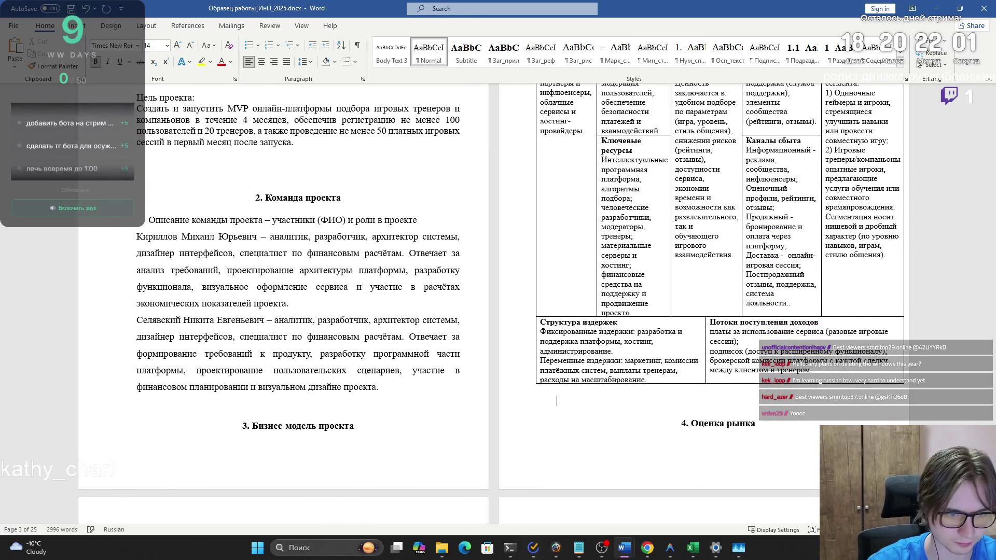
{"action": "scroll", "coordinate": [699, 410], "scroll_direction": "up", "scroll_amount": 4}
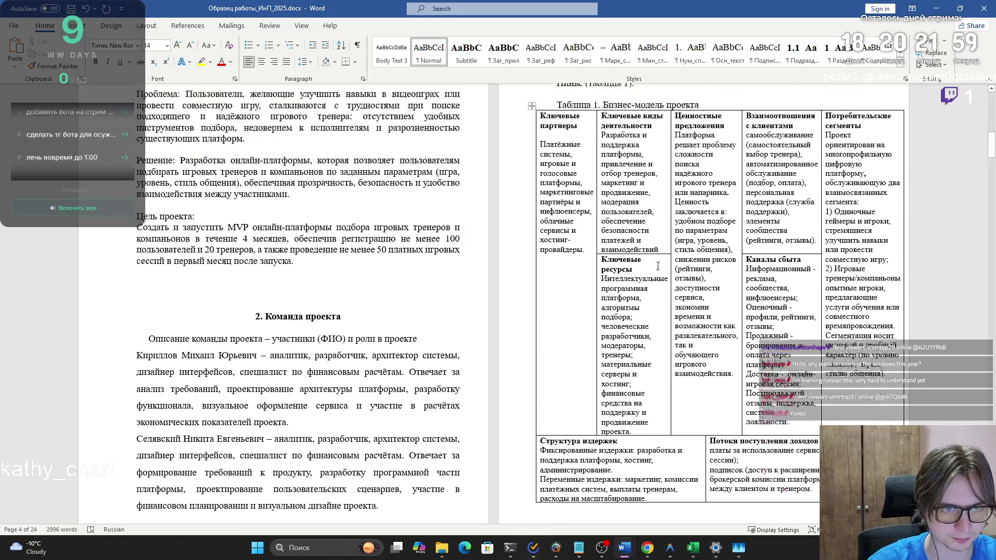
{"action": "mouse_move", "coordinate": [700, 136]}
{"action": "left_mouse_down"}
{"action": "mouse_move", "coordinate": [561, 136]}
{"action": "mouse_move", "coordinate": [704, 139]}
{"action": "left_mouse_up"}
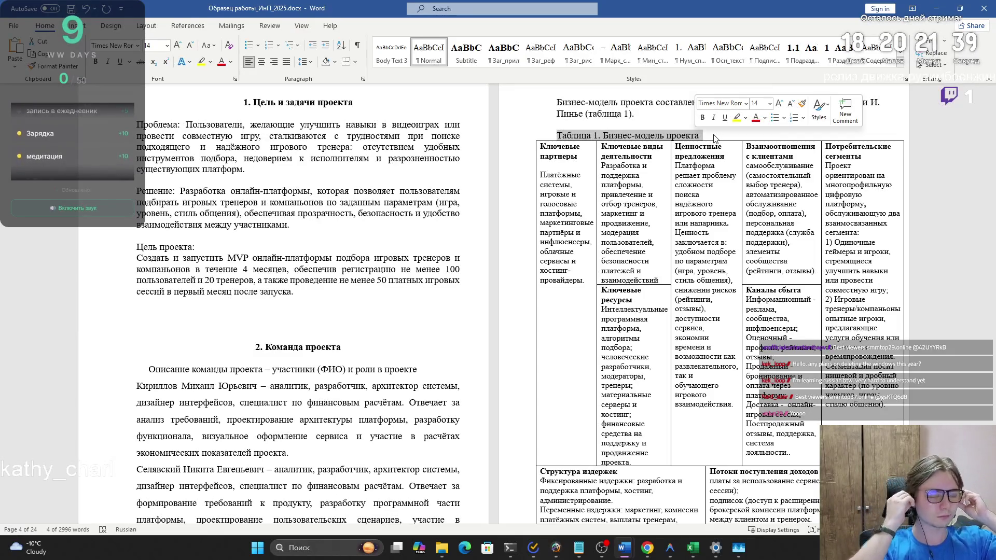
Step: Move the 'Таблица 1. Бизнес-модель проекта' caption below the table and centre it
{"action": "left_click", "coordinate": [584, 138]}
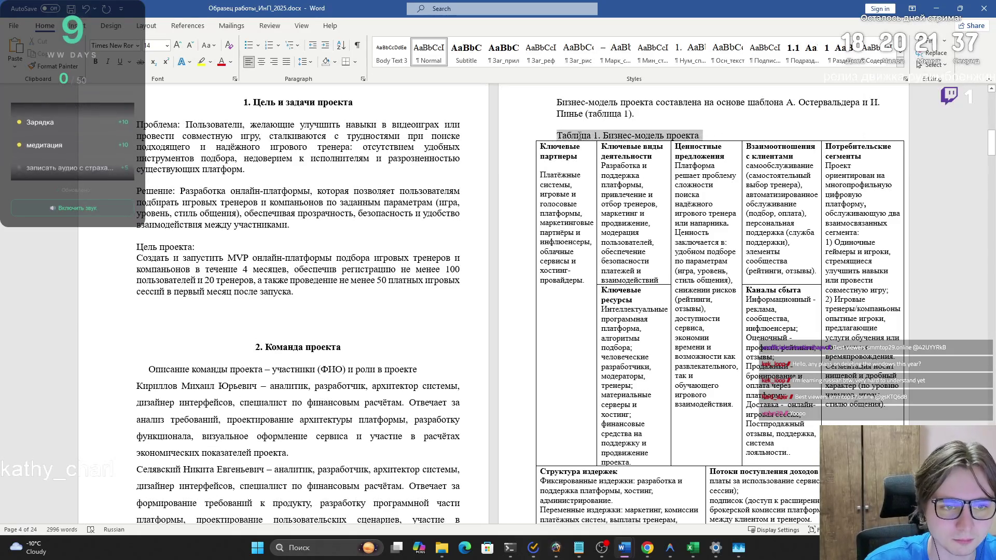
{"action": "key", "text": "ctrl+x"}
{"action": "scroll", "coordinate": [710, 394], "scroll_direction": "down", "scroll_amount": 3}
{"action": "left_click", "coordinate": [711, 394]}
{"action": "key", "text": "ctrl+v"}
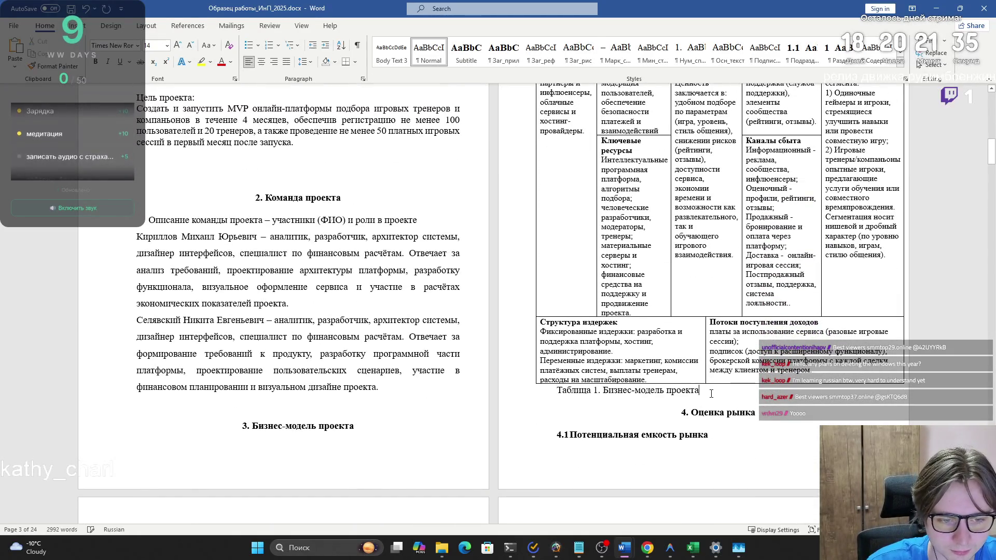
{"action": "key", "text": "ctrl+e"}
{"action": "scroll", "coordinate": [589, 157], "scroll_direction": "up", "scroll_amount": 3}
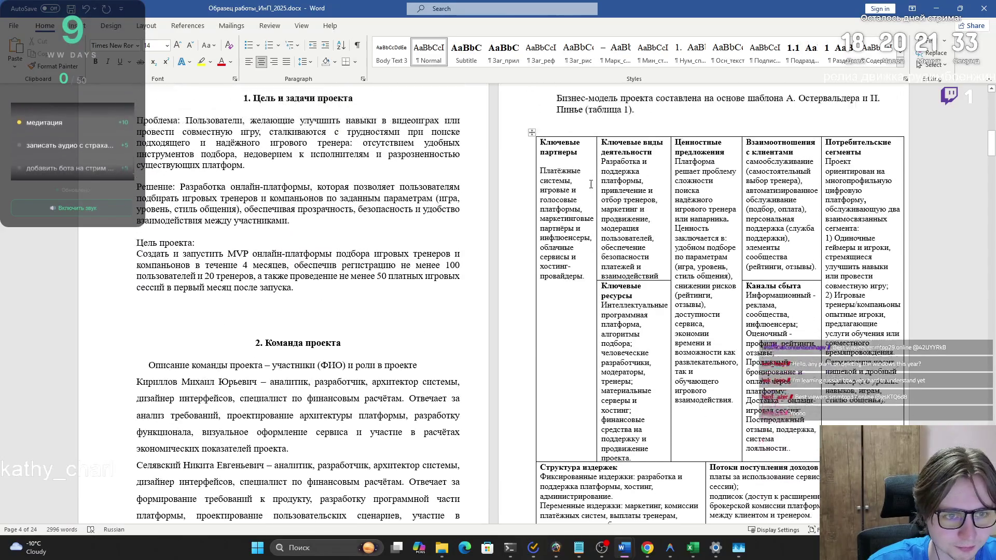
{"action": "left_click", "coordinate": [589, 158]}
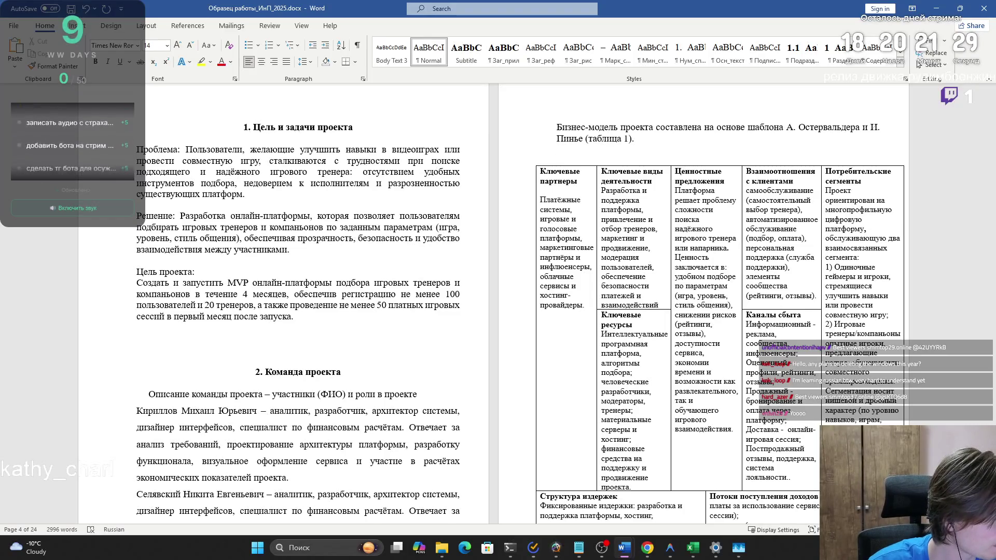
{"action": "key", "text": "alt+Tab"}
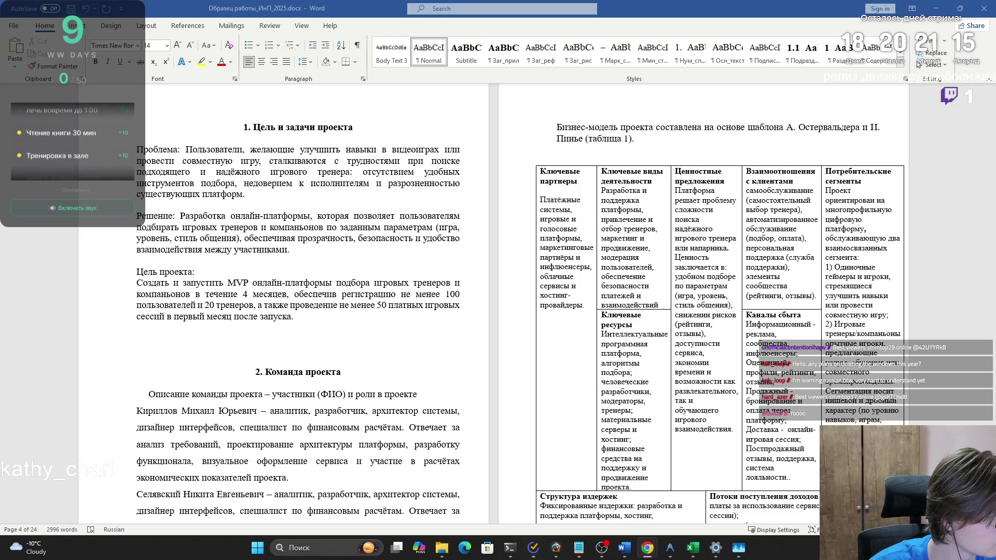
Step: Re-paste the sources as plain text and add the missing 'С' so the first entry reads 'Способ'
{"action": "scroll", "coordinate": [570, 311], "scroll_direction": "down", "scroll_amount": 5}
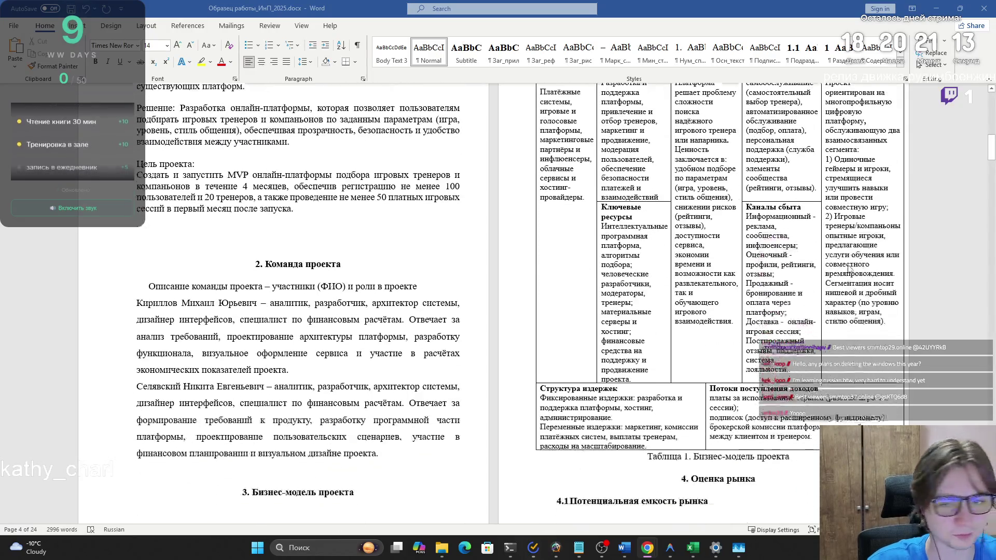
{"action": "left_click_drag", "start_coordinate": [990, 103], "coordinate": [990, 156]}
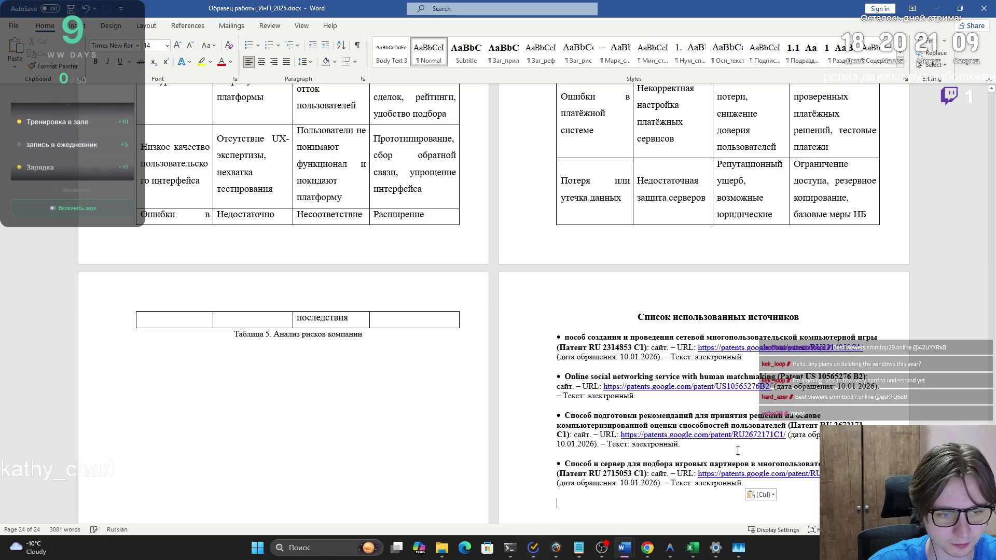
{"action": "key", "text": "ctrl+z"}
{"action": "key", "text": "ctrl+v"}
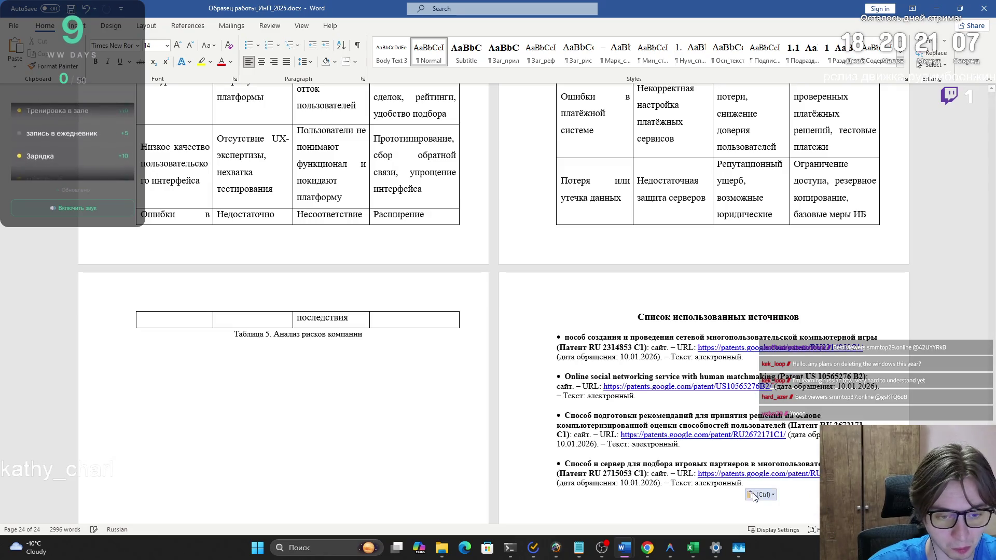
{"action": "left_click", "coordinate": [557, 327]}
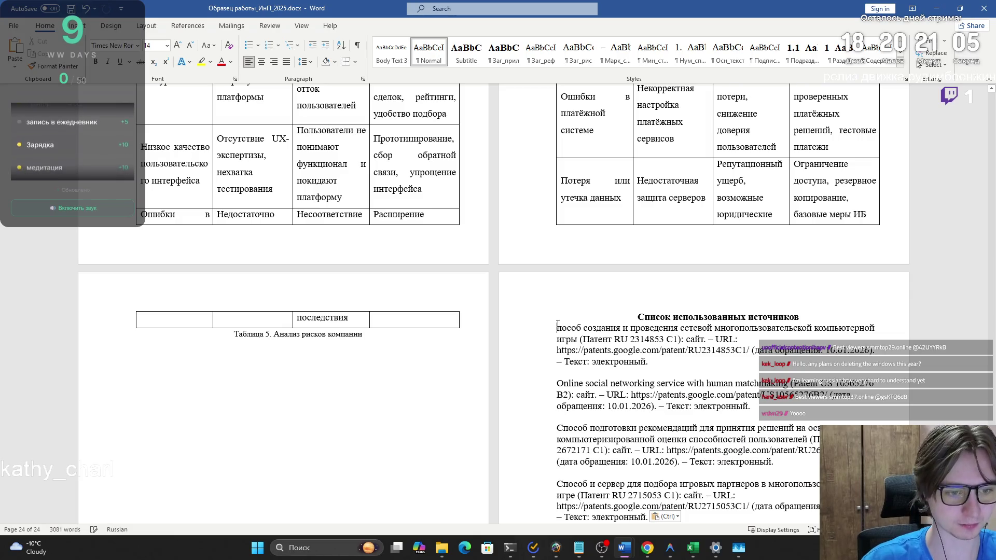
{"action": "type", "text": "С"}
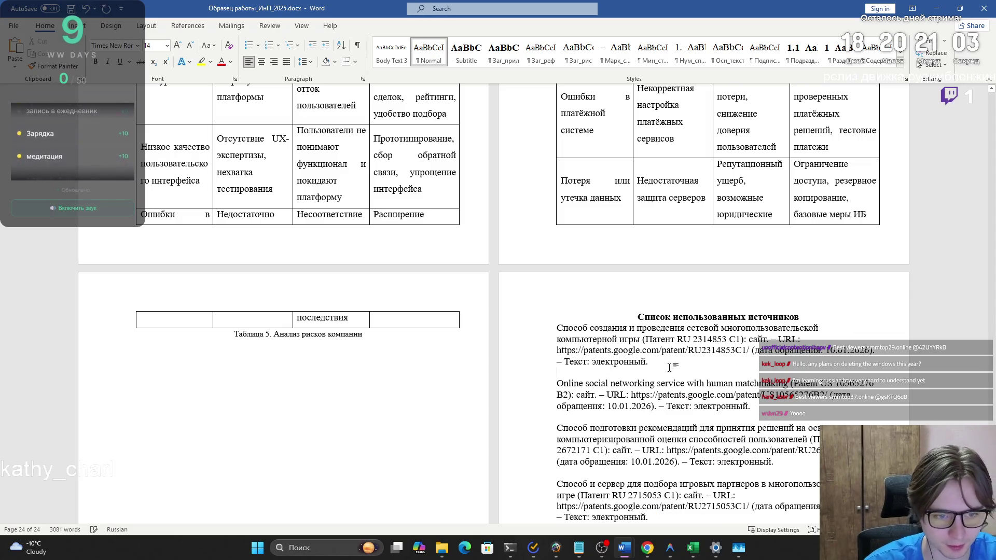
Step: Check the web links of the first three patent references in the browser
{"action": "left_click_drag", "start_coordinate": [748, 350], "coordinate": [556, 350]}
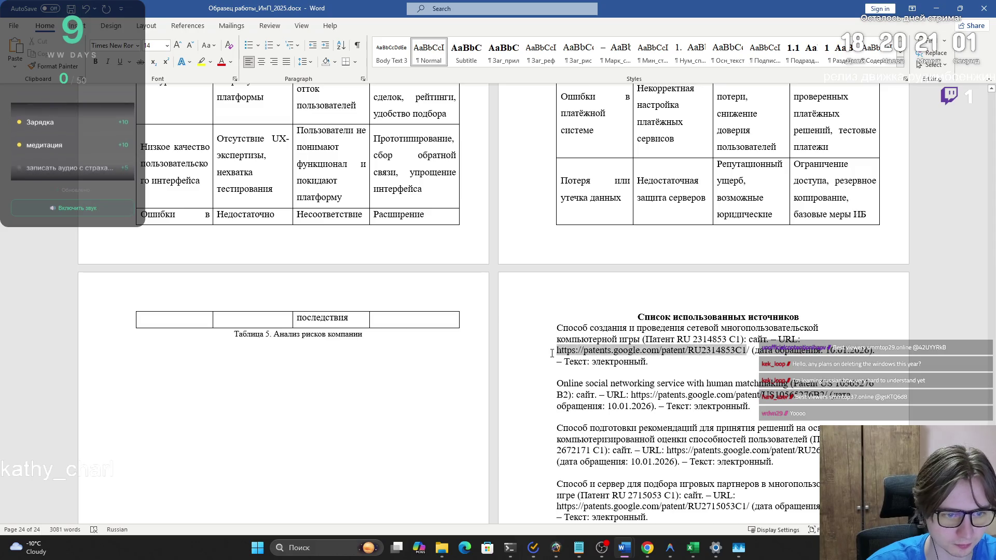
{"action": "key", "text": "alt+Tab"}
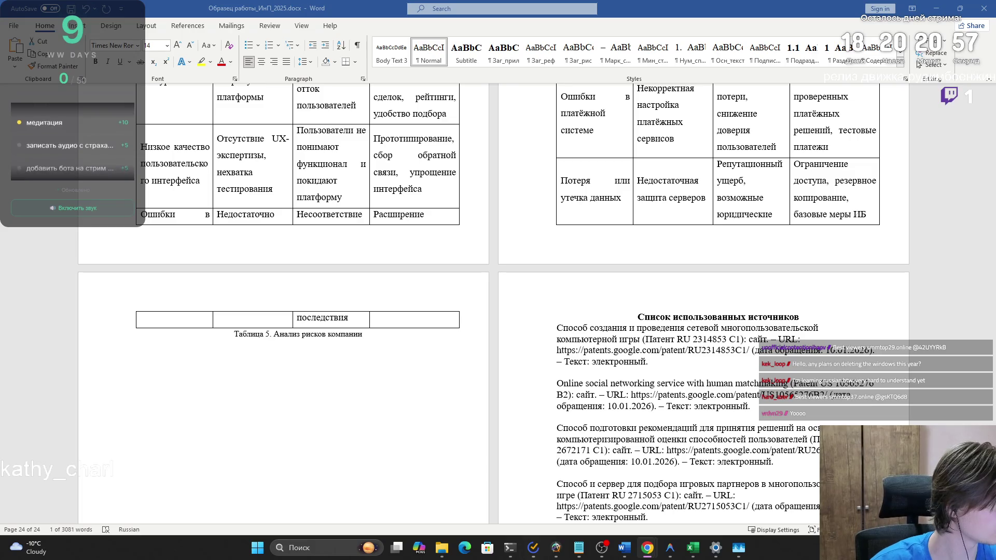
{"action": "left_click", "coordinate": [663, 350]}
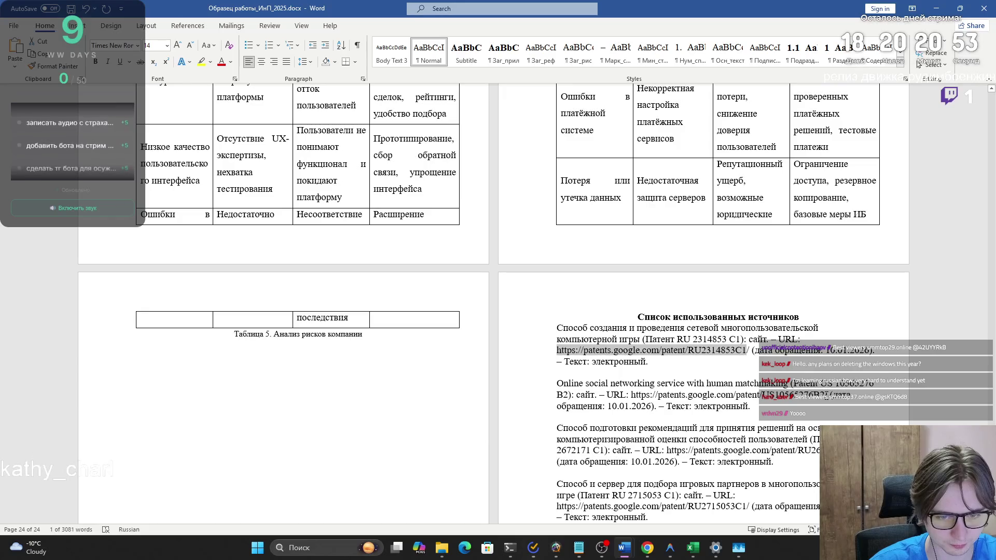
{"action": "left_click", "coordinate": [632, 394]}
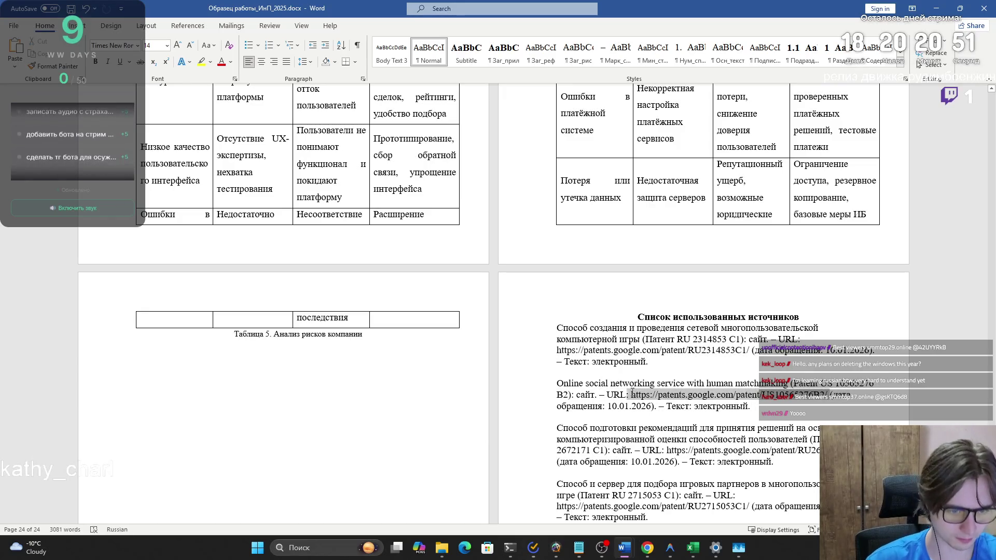
{"action": "key", "text": "alt+Tab"}
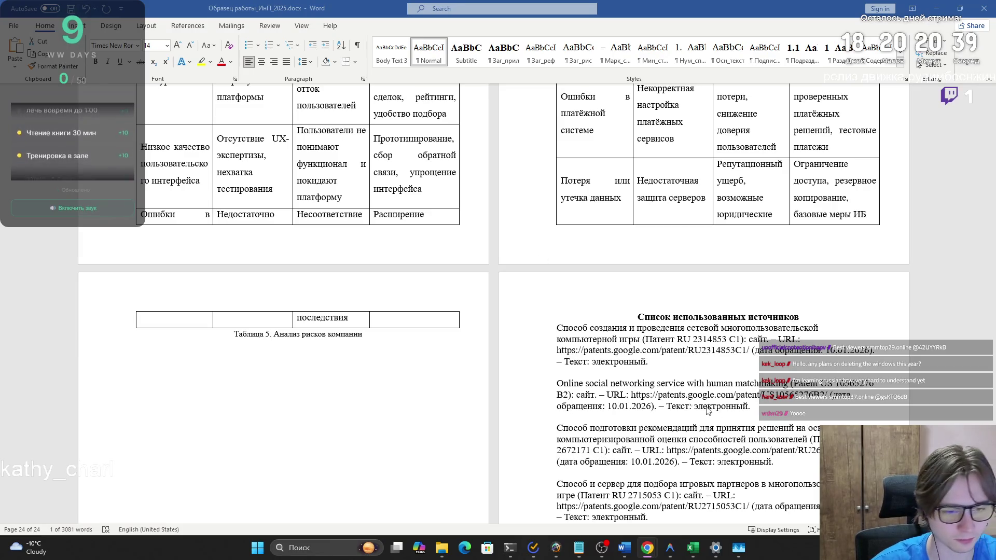
{"action": "left_click", "coordinate": [668, 451]}
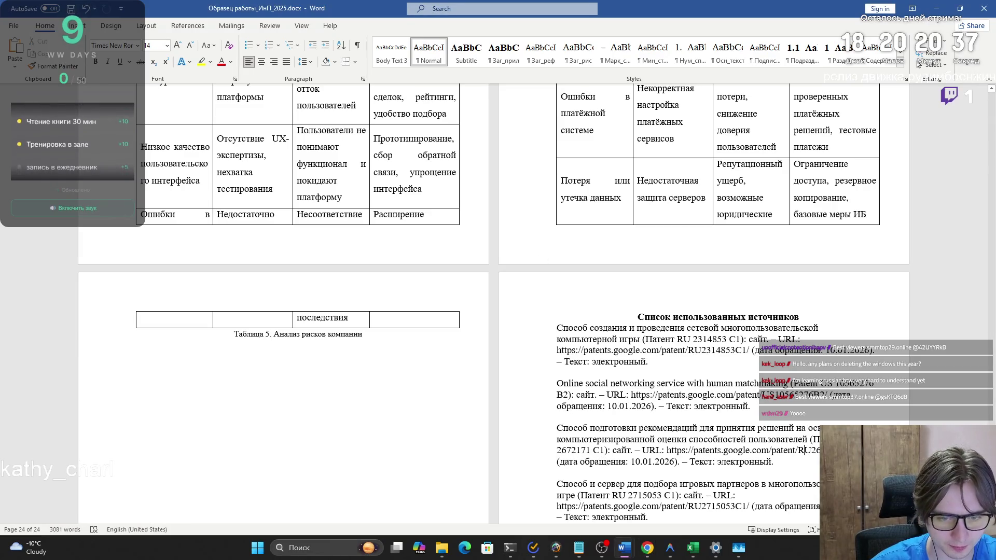
{"action": "left_click", "coordinate": [667, 450], "text": "ctrl"}
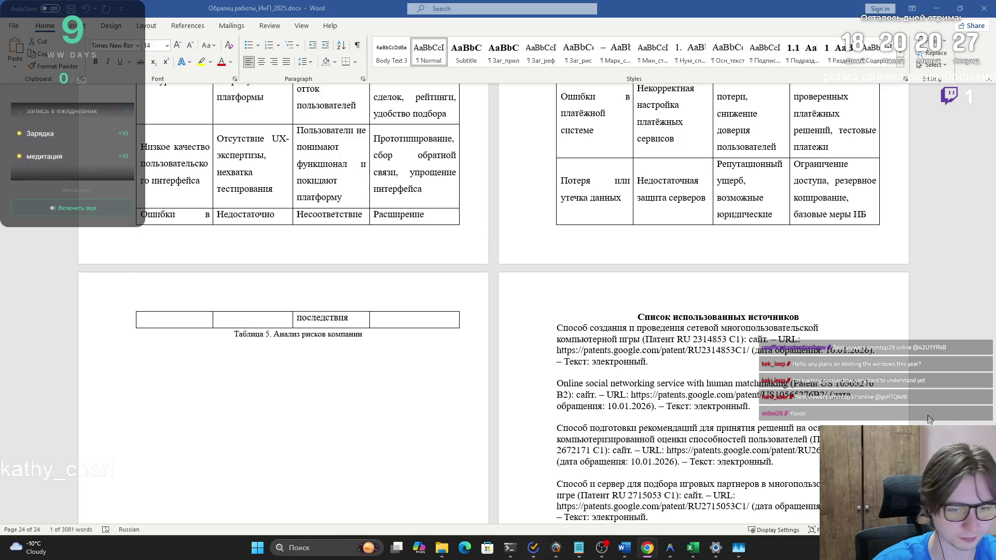
Step: Delete the last reference about the game-partner search server, then cancel closing the report
{"action": "scroll", "coordinate": [861, 438], "scroll_direction": "down", "scroll_amount": 1}
{"action": "left_click", "coordinate": [591, 460]}
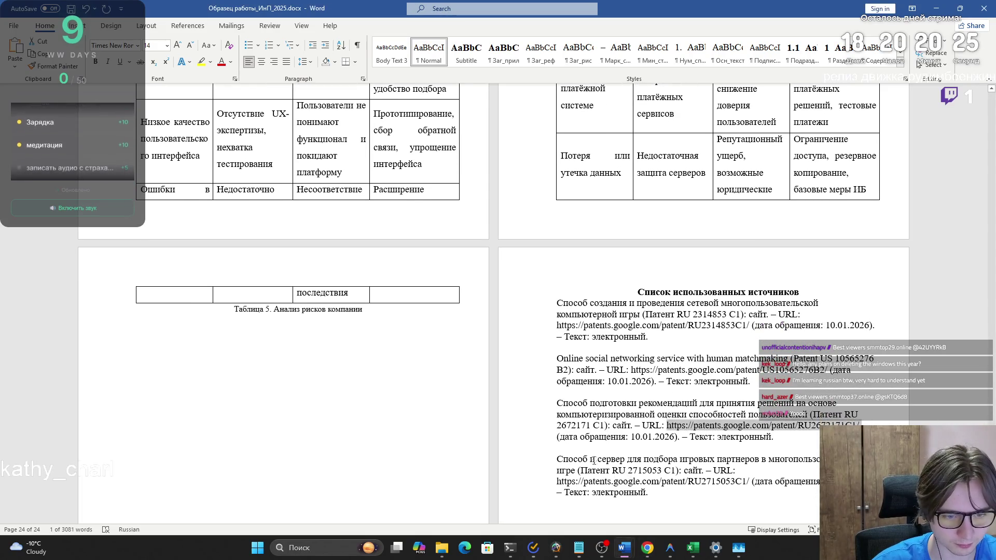
{"action": "left_click_drag", "start_coordinate": [748, 487], "coordinate": [562, 486]}
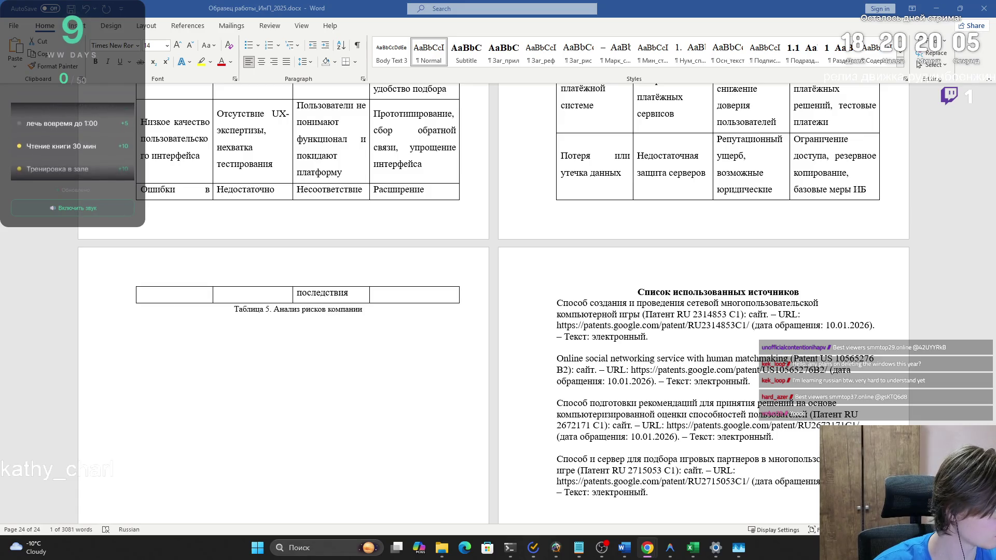
{"action": "left_click_drag", "start_coordinate": [689, 495], "coordinate": [532, 460]}
{"action": "key", "text": "Delete"}
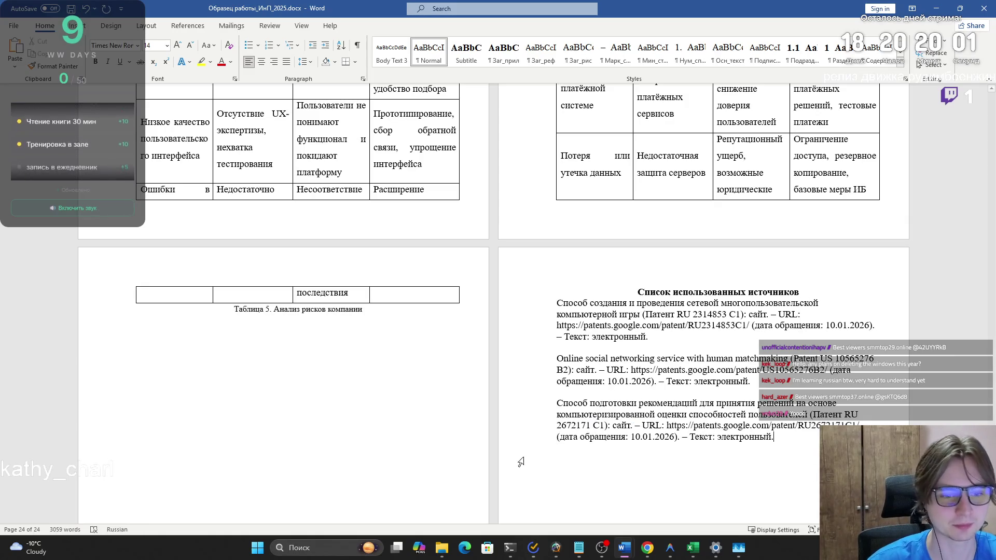
{"action": "key", "text": "alt+F4"}
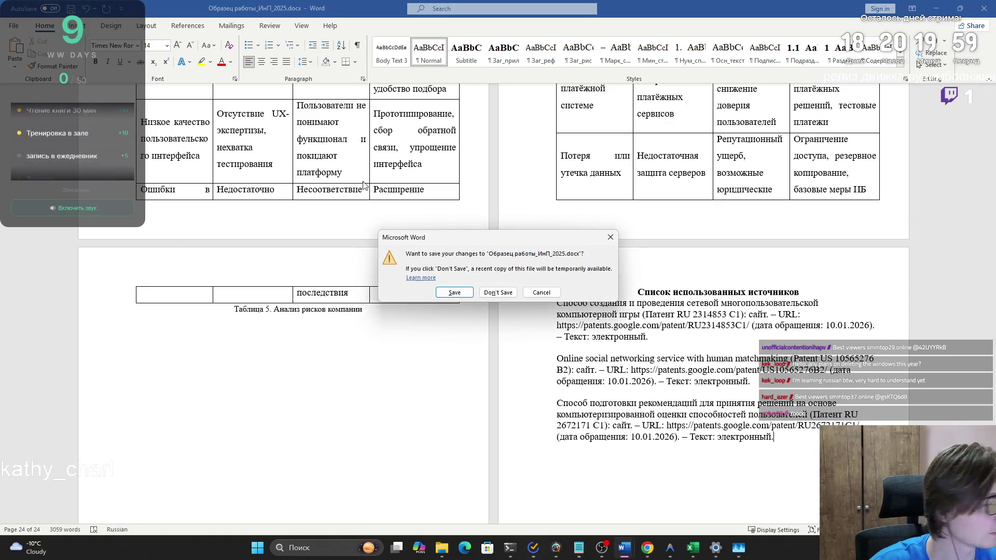
{"action": "left_click", "coordinate": [551, 295]}
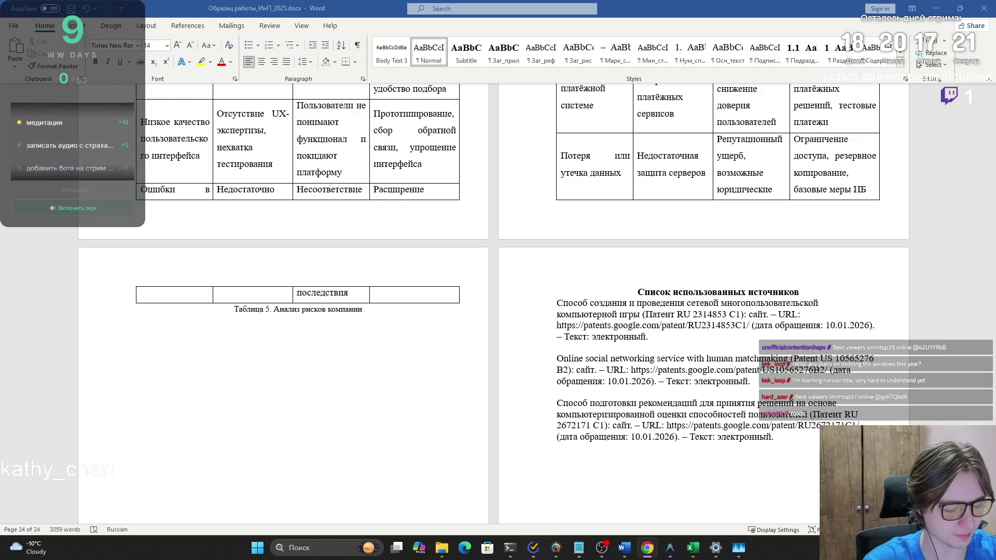
Step: Paste the Priori Data and TASS sources before the first reference as text only
{"action": "left_click", "coordinate": [558, 301]}
{"action": "key", "text": "ctrl+v"}
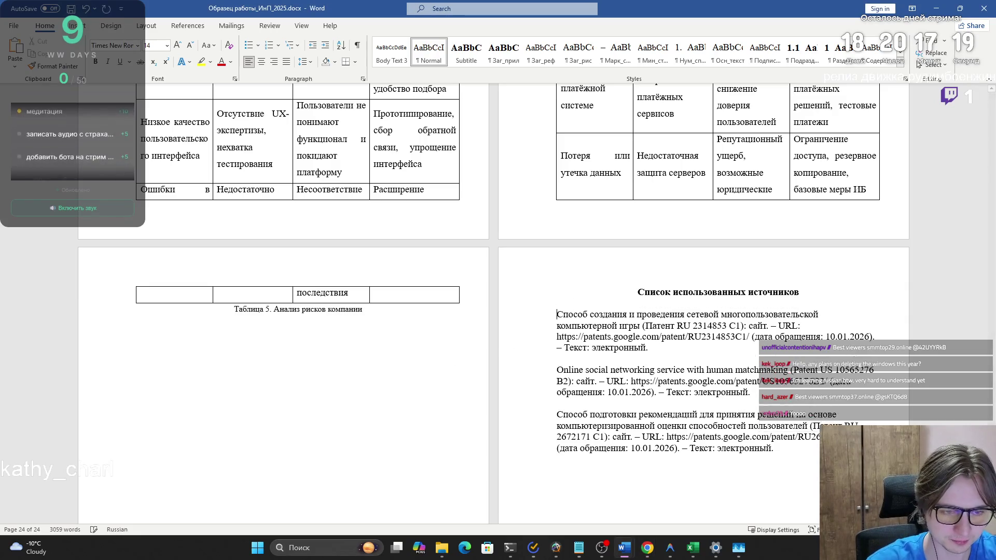
{"action": "key", "text": "ctrl"}
{"action": "key", "text": "t"}
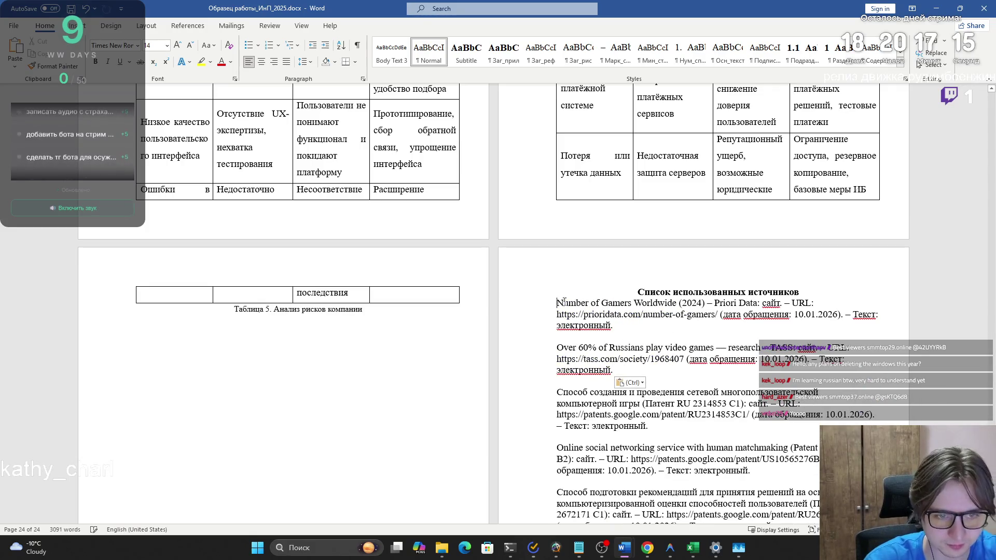
Step: Remove the blank lines between the new entries and select the whole five-entry list
{"action": "left_click", "coordinate": [650, 333]}
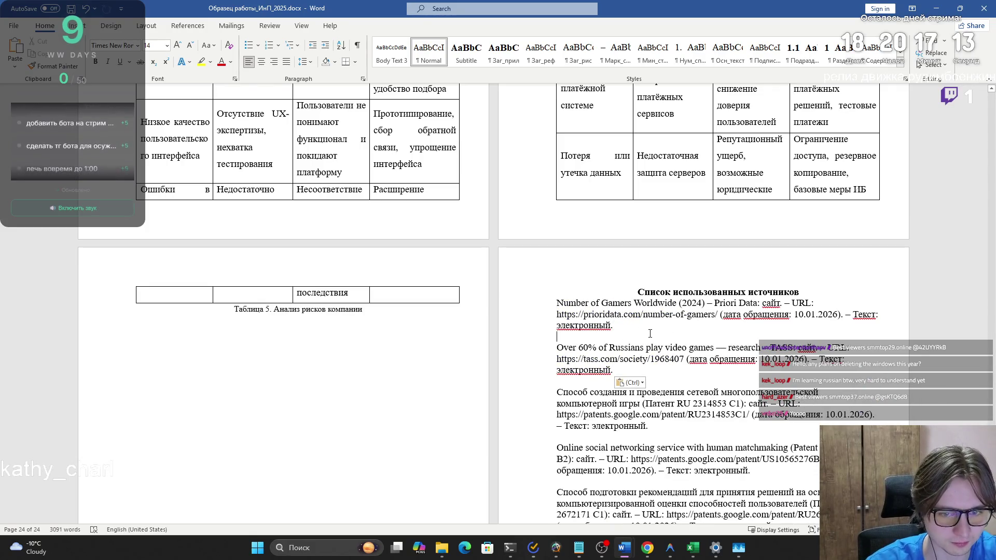
{"action": "key", "text": "BackSpace"}
{"action": "left_click", "coordinate": [650, 368]}
{"action": "key", "text": "BackSpace"}
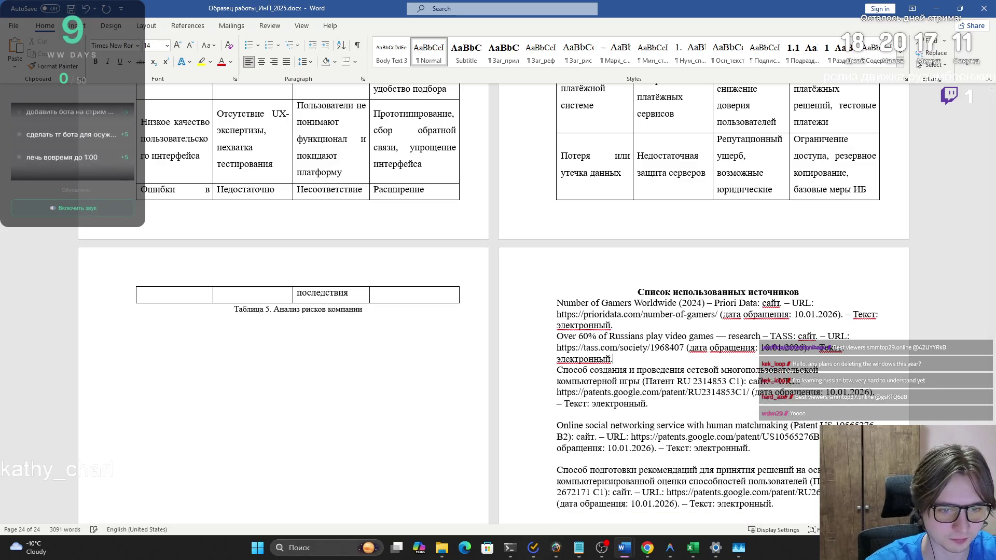
{"action": "scroll", "coordinate": [622, 311], "scroll_direction": "down", "scroll_amount": 2}
{"action": "key", "text": "ctrl+shift+End"}
{"action": "mouse_move", "coordinate": [593, 243]}
{"action": "left_mouse_down"}
{"action": "mouse_move", "coordinate": [560, 218]}
{"action": "mouse_move", "coordinate": [557, 228]}
{"action": "left_mouse_up"}
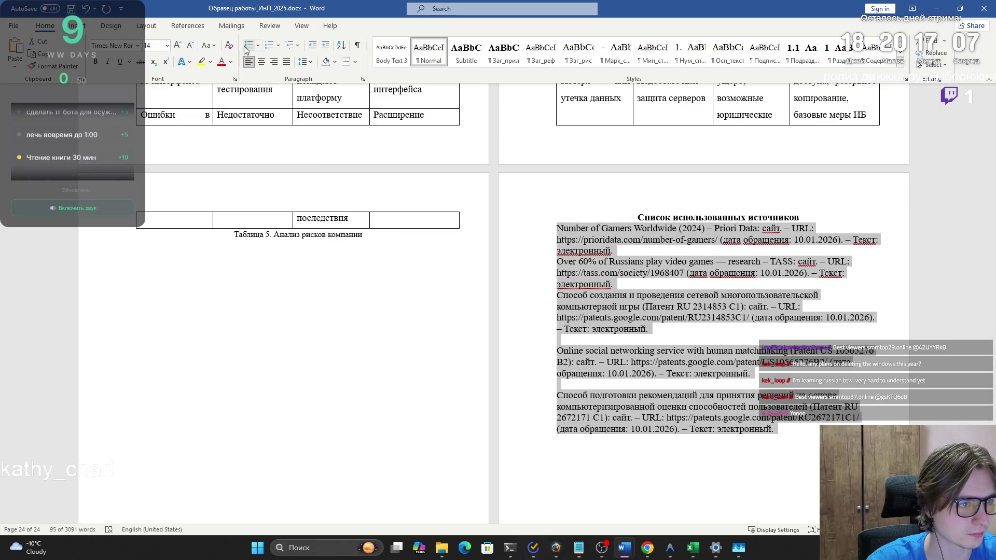
Step: Number the reference entries in 1. 2. 3. format
{"action": "left_click", "coordinate": [248, 46]}
{"action": "left_click", "coordinate": [273, 49]}
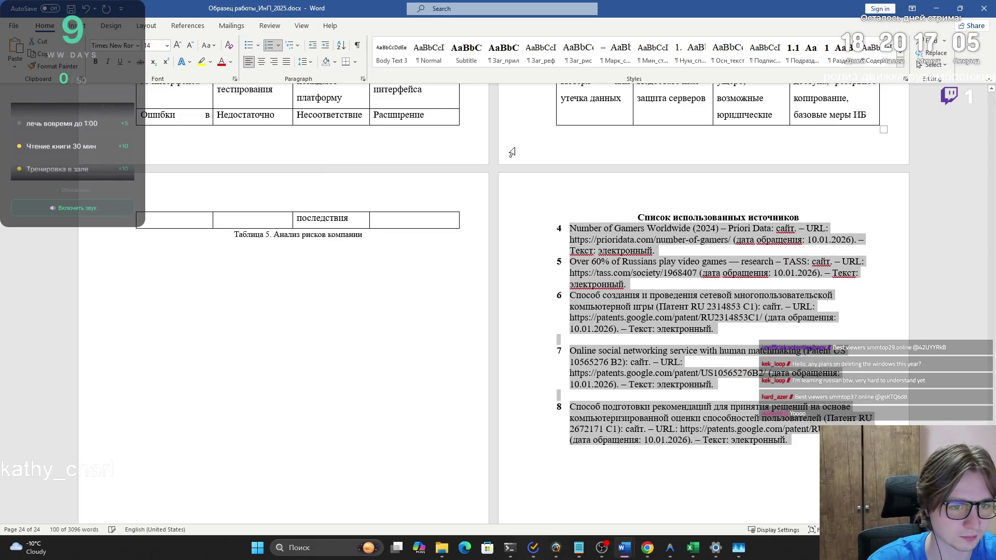
{"action": "left_click", "coordinate": [271, 48]}
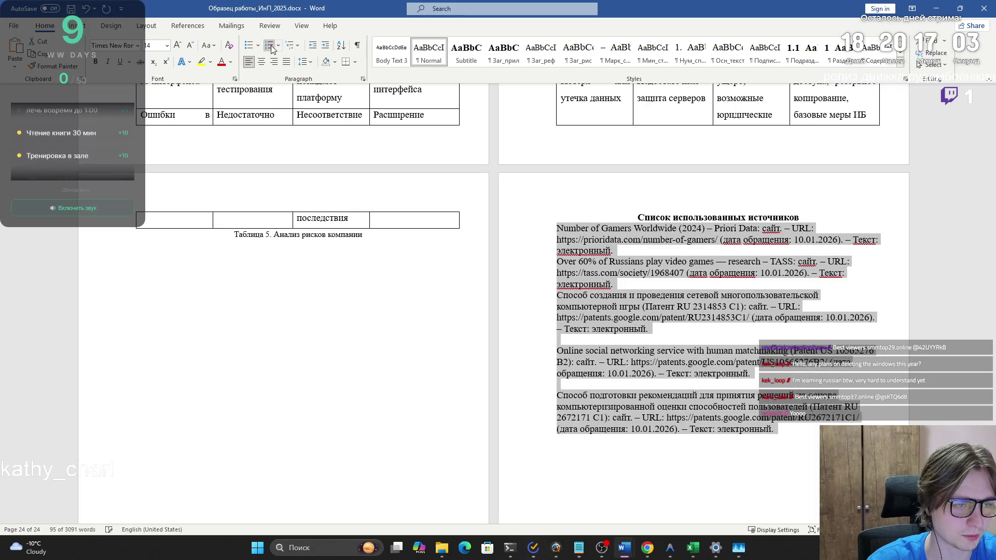
{"action": "left_click", "coordinate": [272, 48]}
{"action": "left_click", "coordinate": [278, 47]}
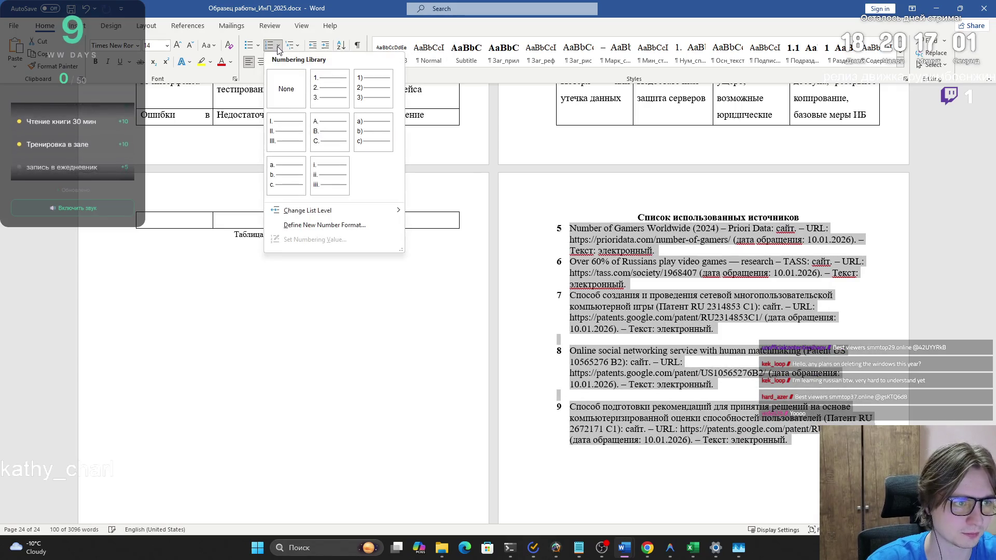
{"action": "left_click", "coordinate": [319, 94]}
{"action": "left_click", "coordinate": [616, 273]}
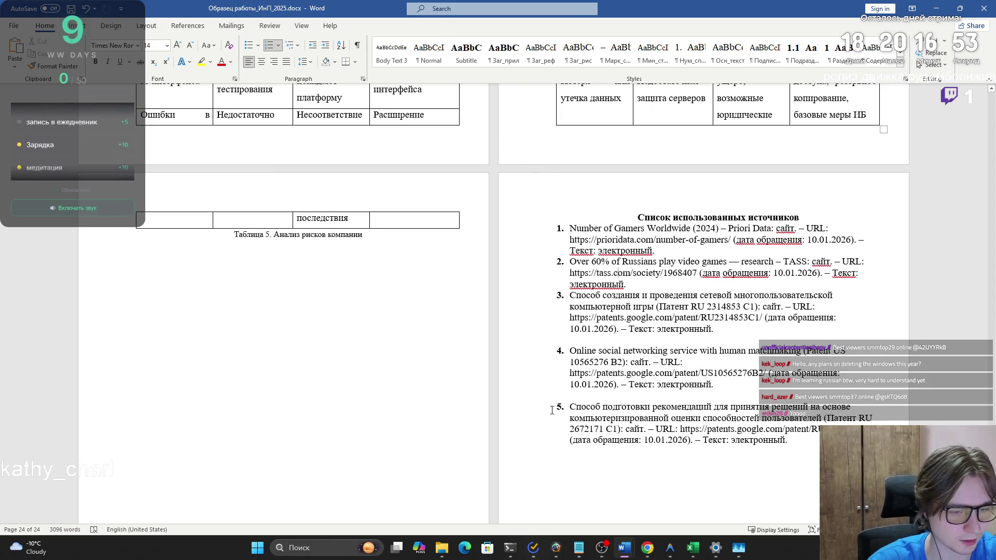
Step: Make the list numbers non-bold, delete the blank lines, and justify heading and references
{"action": "left_click_drag", "start_coordinate": [569, 406], "coordinate": [569, 228]}
{"action": "left_click", "coordinate": [711, 468]}
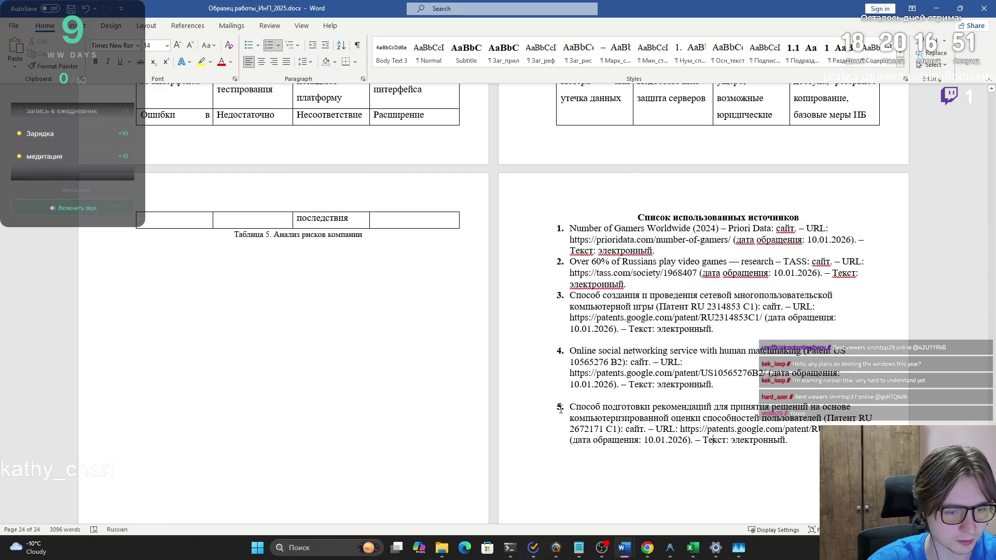
{"action": "left_click", "coordinate": [95, 62]}
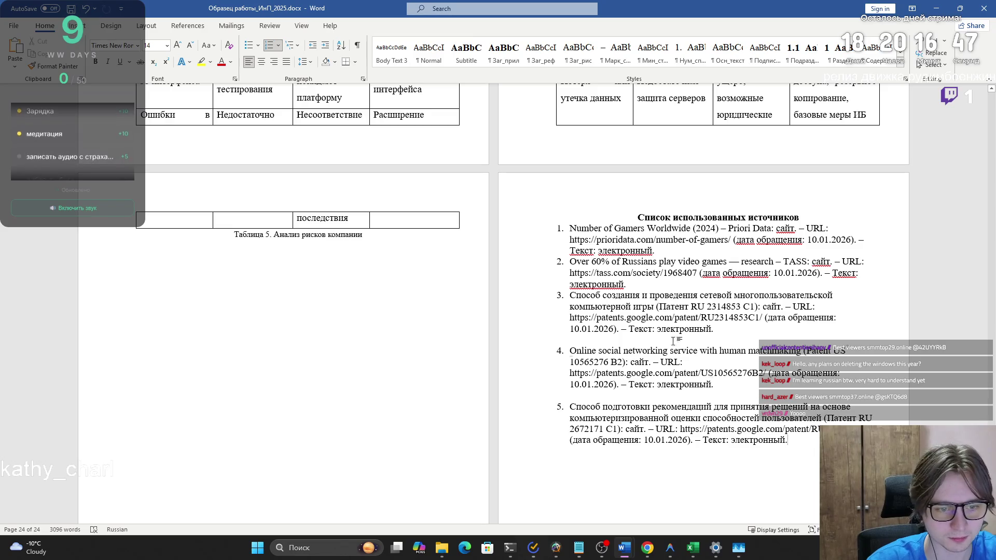
{"action": "left_click", "coordinate": [592, 395]}
{"action": "key", "text": "BackSpace"}
{"action": "key", "text": "Up"}
{"action": "key", "text": "Up"}
{"action": "key", "text": "Up"}
{"action": "key", "text": "BackSpace"}
{"action": "mouse_move", "coordinate": [791, 418]}
{"action": "left_mouse_down"}
{"action": "mouse_move", "coordinate": [570, 358]}
{"action": "mouse_move", "coordinate": [557, 217]}
{"action": "left_mouse_up"}
{"action": "left_click", "coordinate": [287, 62]}
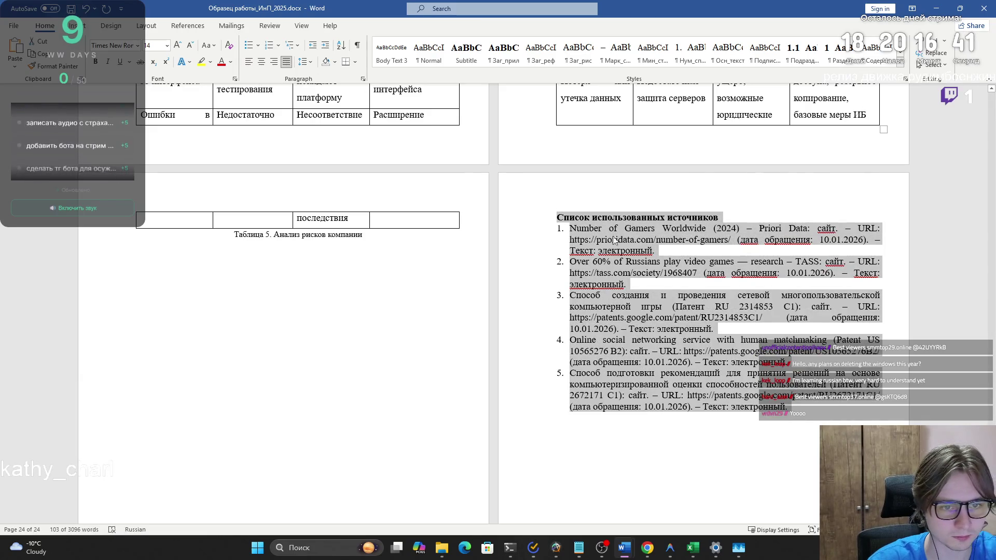
Step: Give the reference list 1.5 line spacing and centre the «Список использованных источников» heading
{"action": "left_click", "coordinate": [362, 78]}
{"action": "left_click", "coordinate": [555, 288]}
{"action": "left_click", "coordinate": [516, 311]}
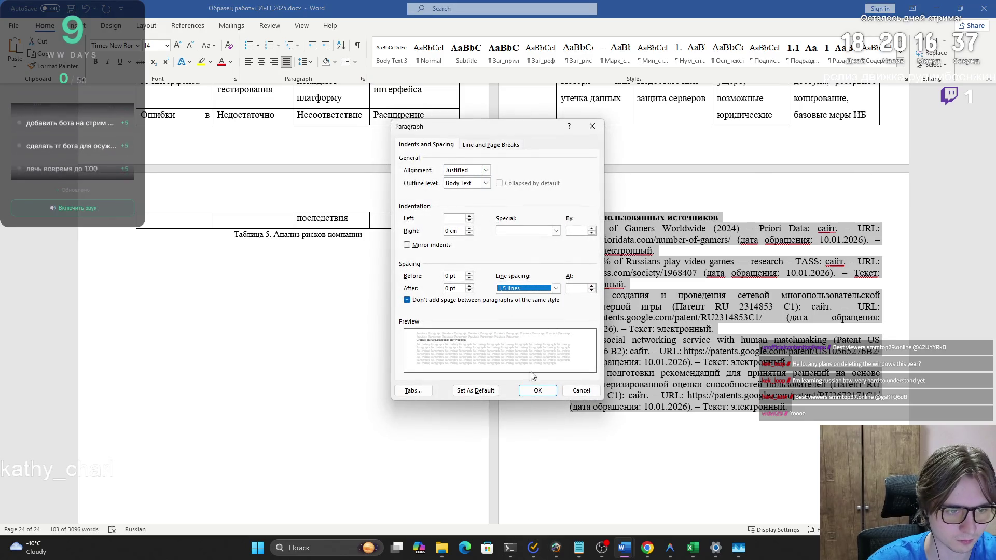
{"action": "left_click", "coordinate": [535, 389]}
{"action": "left_click", "coordinate": [729, 218]}
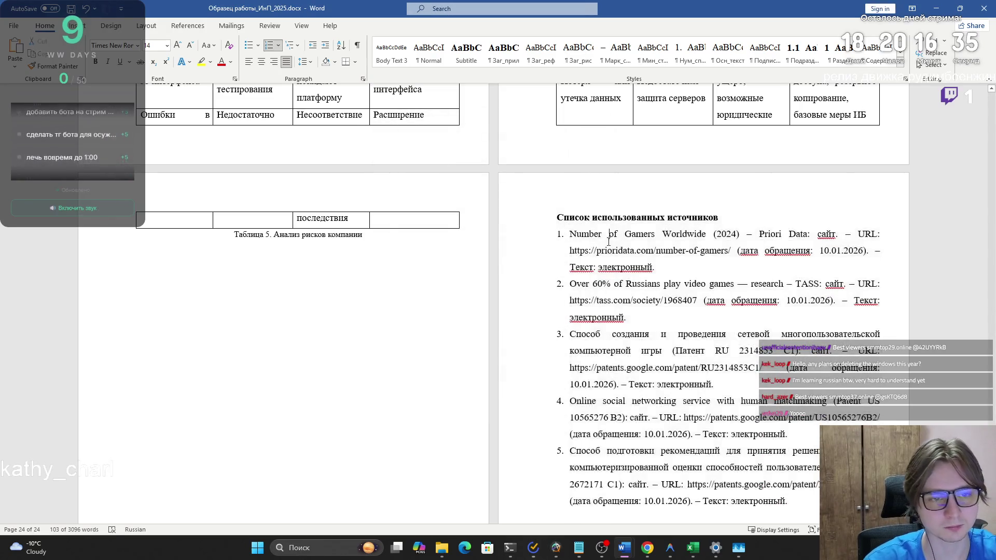
{"action": "left_click", "coordinate": [260, 63]}
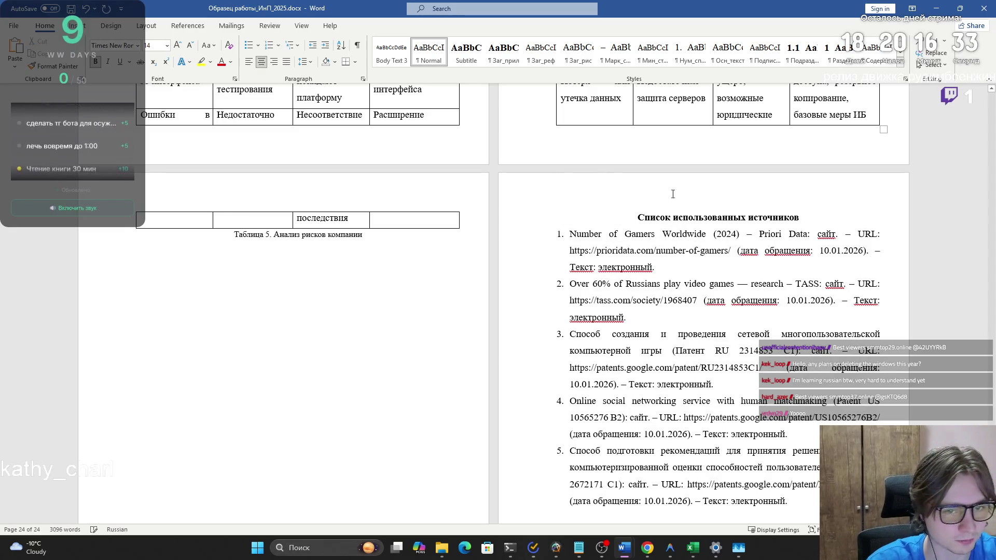
{"action": "left_click", "coordinate": [719, 301]}
{"action": "scroll", "coordinate": [759, 207], "scroll_direction": "down", "scroll_amount": 2}
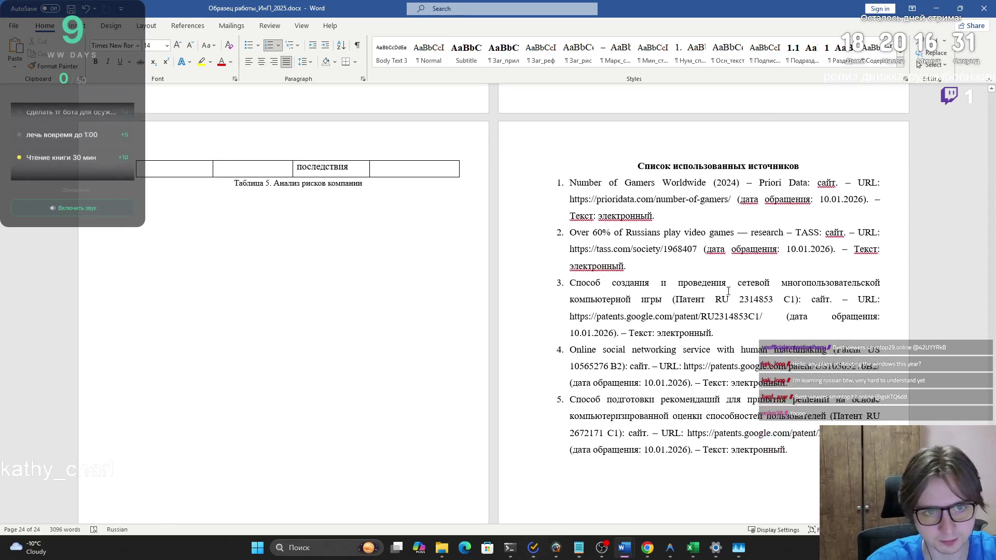
Step: Turn on Don't add space for the heading and add a blank line beneath it
{"action": "triple_click", "coordinate": [760, 166]}
{"action": "left_click", "coordinate": [362, 79]}
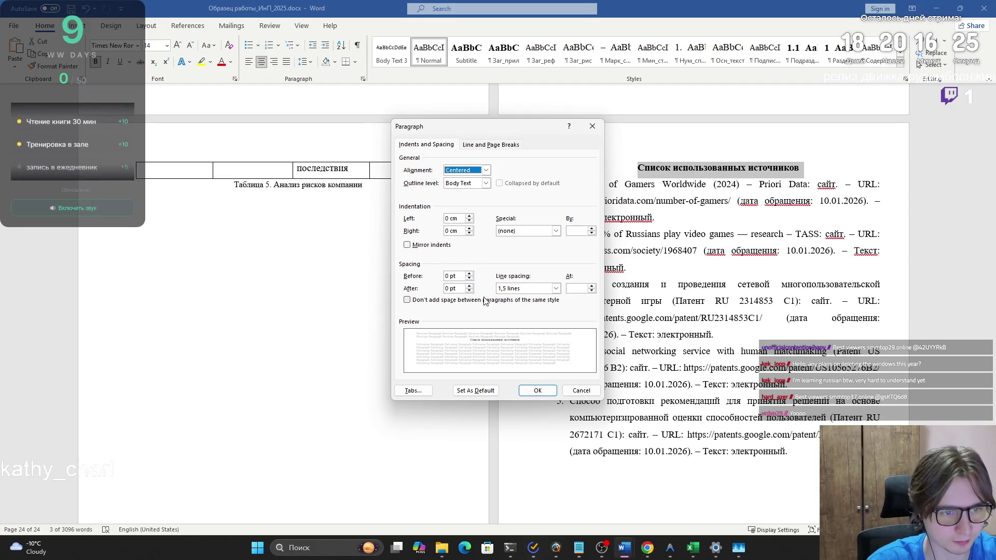
{"action": "left_click", "coordinate": [481, 303]}
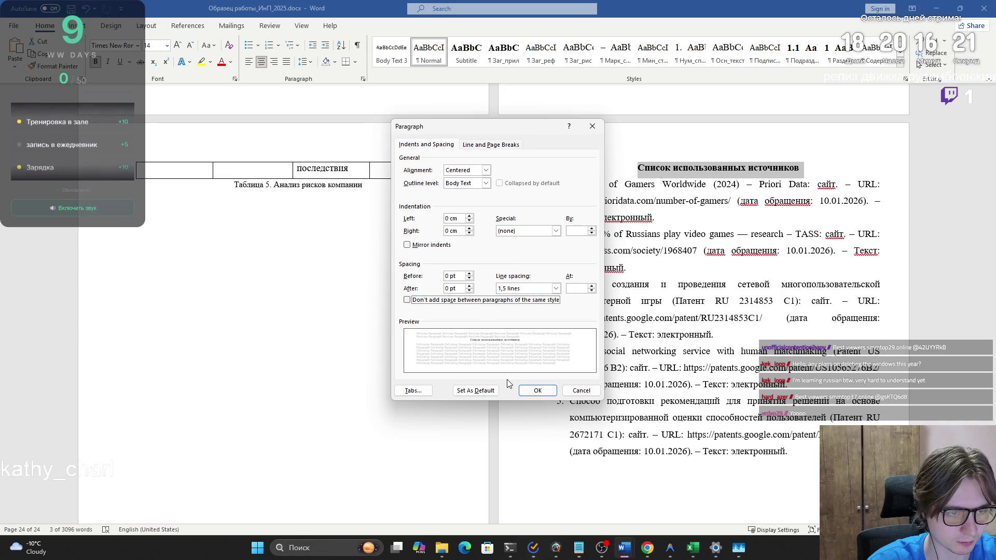
{"action": "left_click", "coordinate": [538, 390]}
{"action": "key", "text": "Right"}
{"action": "key", "text": "Return"}
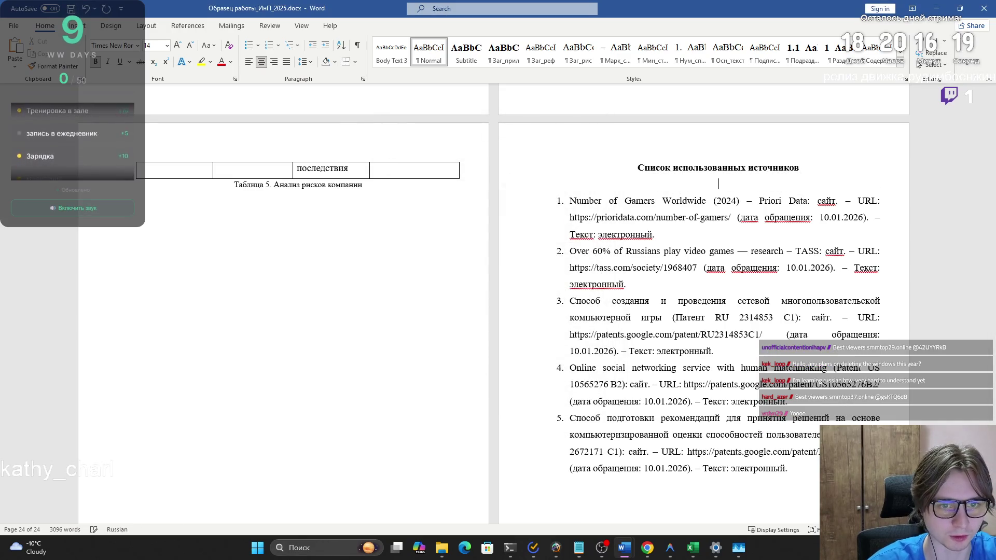
Step: Recheck the heading's paragraph settings, then go back to the sources line on the contents page
{"action": "left_click", "coordinate": [771, 247]}
{"action": "left_click", "coordinate": [825, 168]}
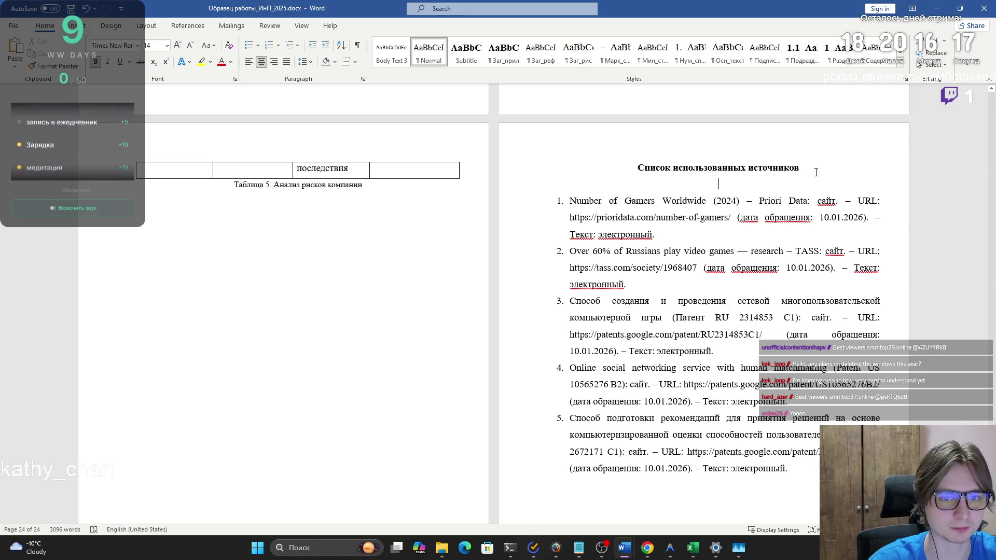
{"action": "left_click", "coordinate": [642, 164], "text": "shift"}
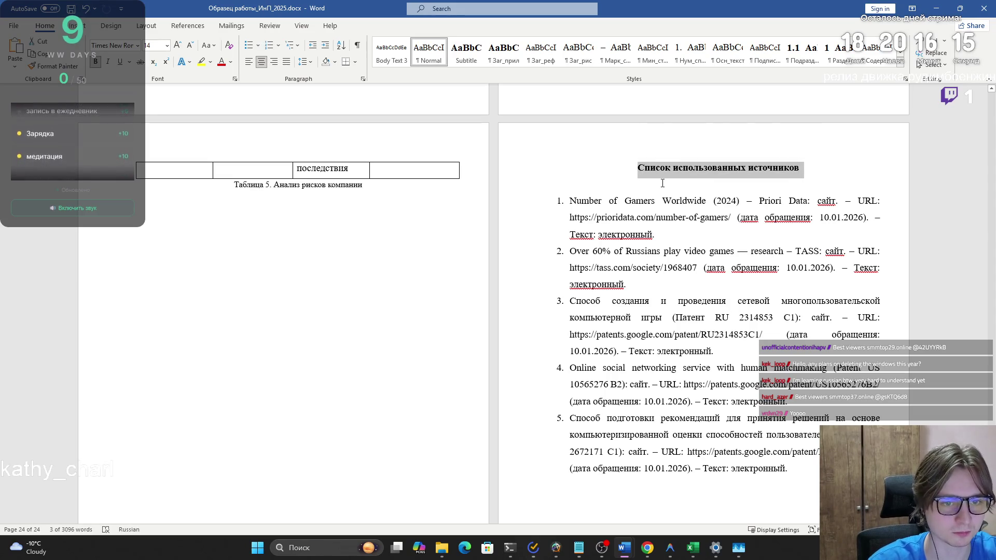
{"action": "left_click", "coordinate": [714, 189]}
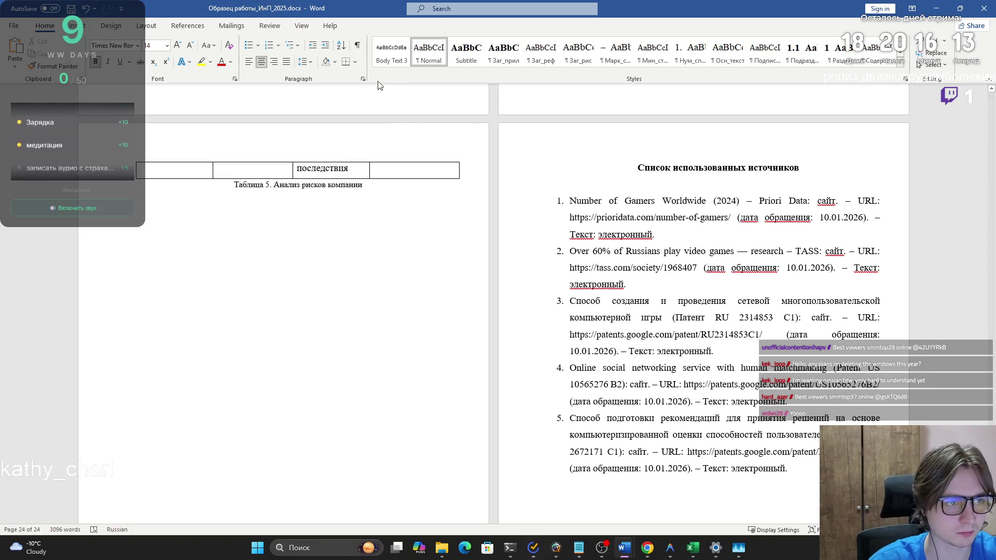
{"action": "left_click", "coordinate": [363, 79]}
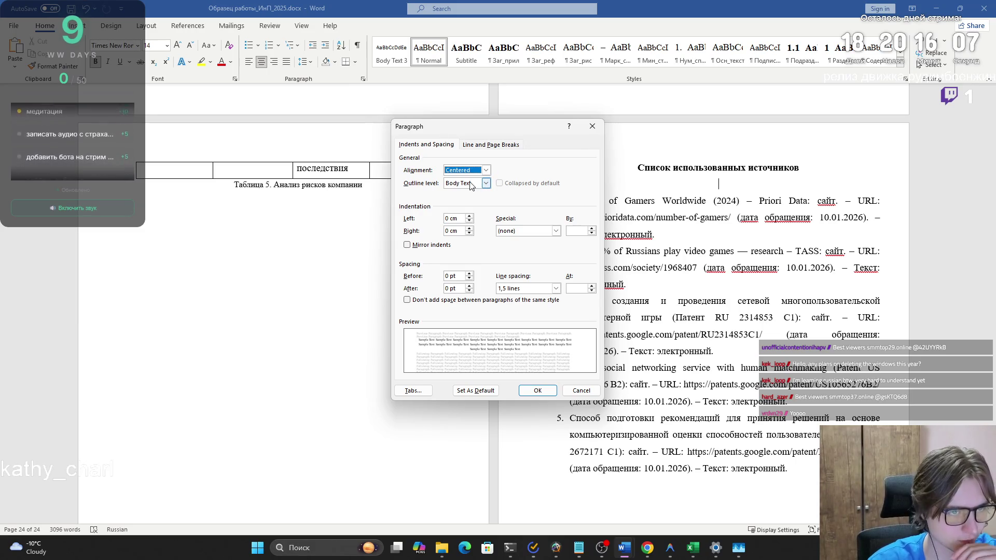
{"action": "left_click", "coordinate": [537, 391]}
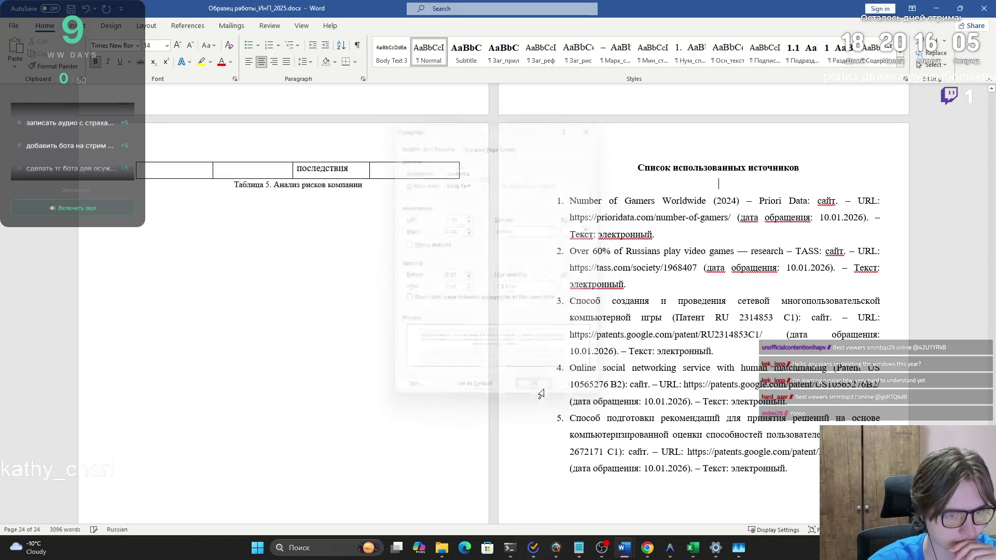
{"action": "left_click_drag", "start_coordinate": [991, 511], "coordinate": [987, 103]}
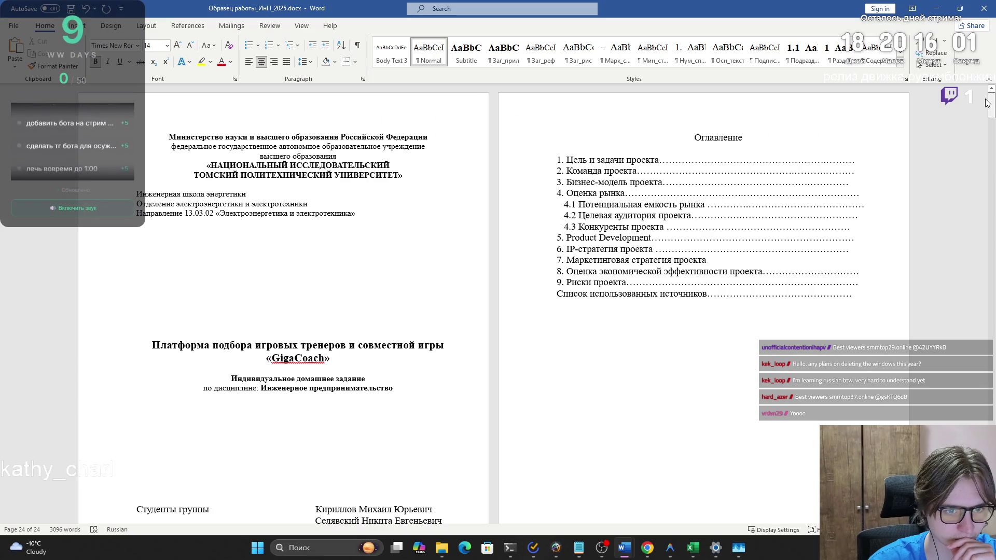
{"action": "left_click", "coordinate": [614, 293]}
Step: Delete part of contents lines 5–6, undo it, and check whether the contents list is a field
{"action": "left_click_drag", "start_coordinate": [599, 237], "coordinate": [610, 249]}
{"action": "key", "text": "Delete"}
{"action": "key", "text": "ctrl+z"}
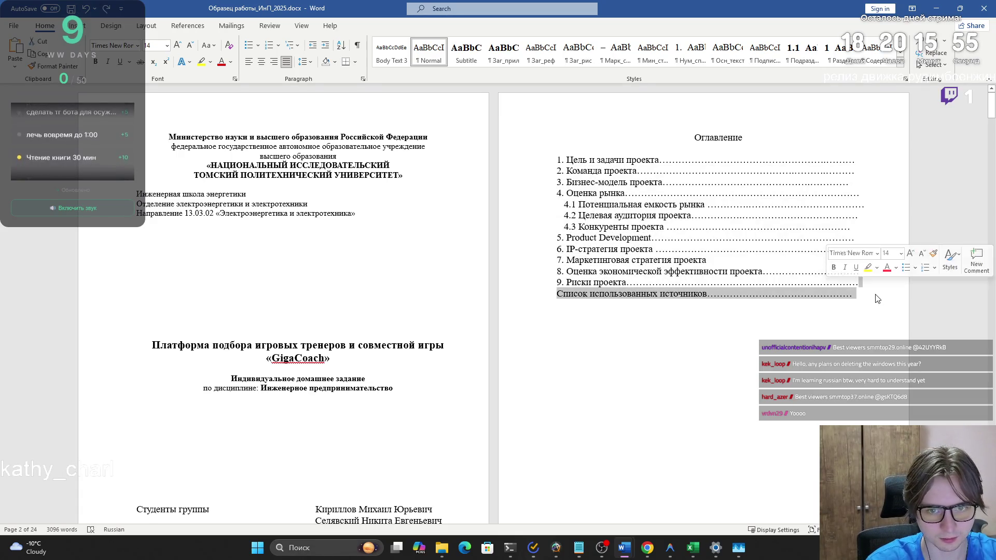
{"action": "left_click", "coordinate": [585, 146]}
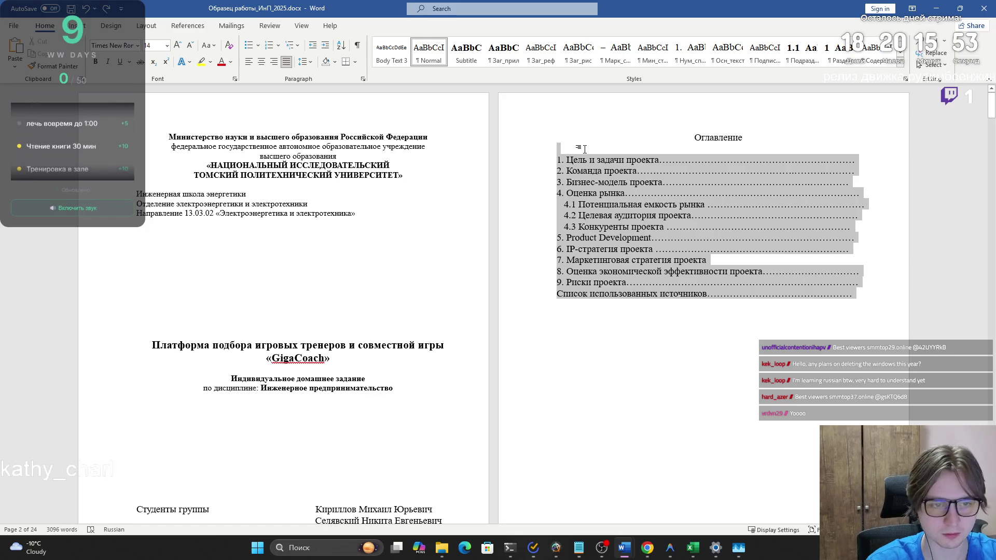
Step: Scroll down to the Список использованных источников page at the end of the report
{"action": "left_click", "coordinate": [609, 282]}
{"action": "key", "text": "ctrl+shift+F9"}
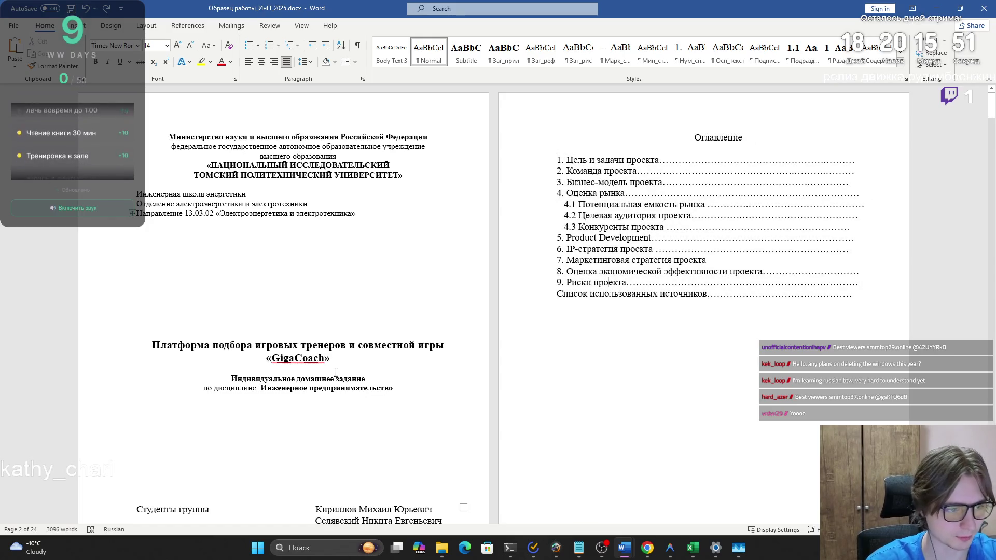
{"action": "scroll", "coordinate": [374, 395], "scroll_direction": "down", "scroll_amount": 3}
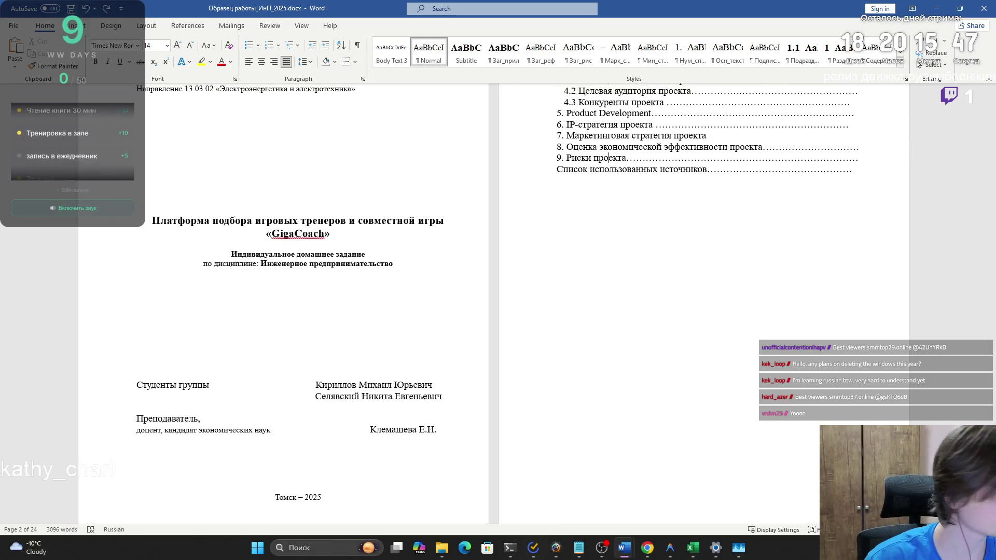
{"action": "mouse_move", "coordinate": [991, 112]}
{"action": "left_mouse_down"}
{"action": "mouse_move", "coordinate": [953, 364]}
{"action": "mouse_move", "coordinate": [953, 498]}
{"action": "left_mouse_up"}
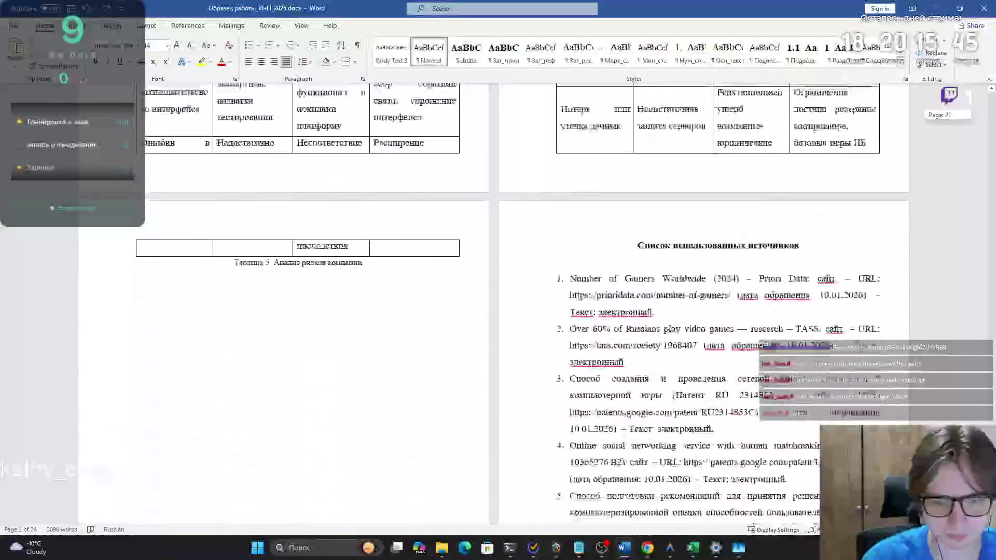
Step: Remove the empty line under the sources heading and select the heading text
{"action": "left_click", "coordinate": [653, 154]}
{"action": "key", "text": "BackSpace"}
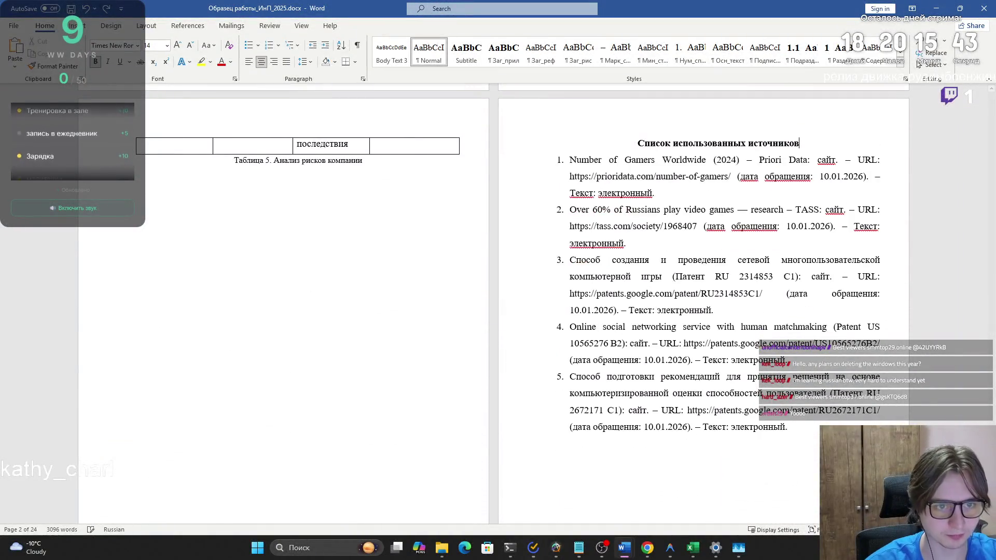
{"action": "key", "text": "shift+Home"}
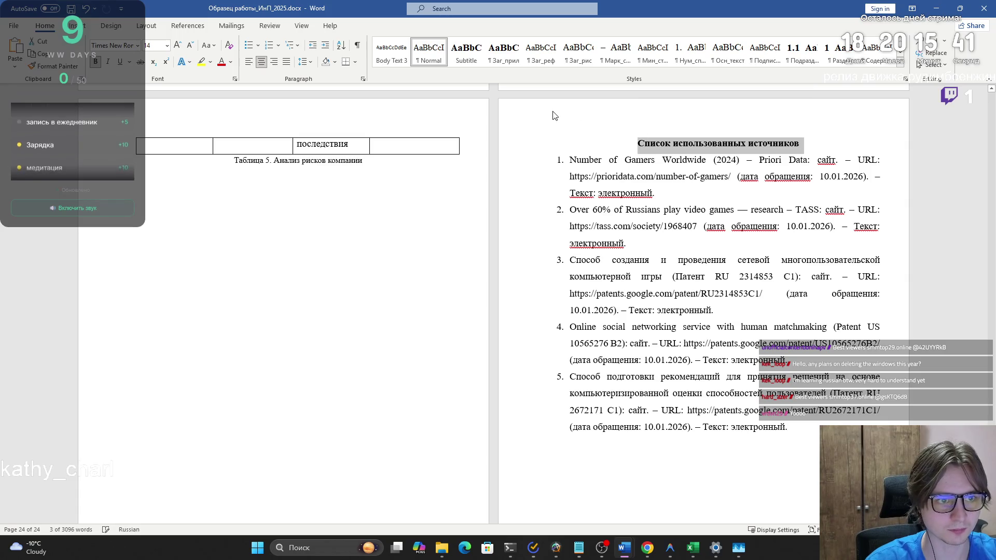
Step: Apply the Заг_прил and then Раздел styles to the sources heading, centre it and turn off numbering
{"action": "left_click", "coordinate": [508, 55]}
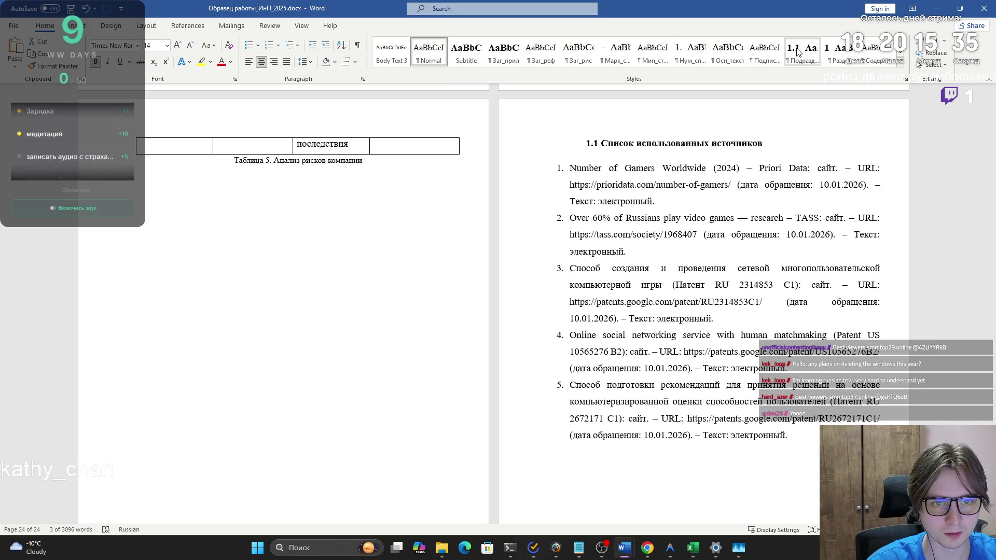
{"action": "left_click", "coordinate": [830, 57]}
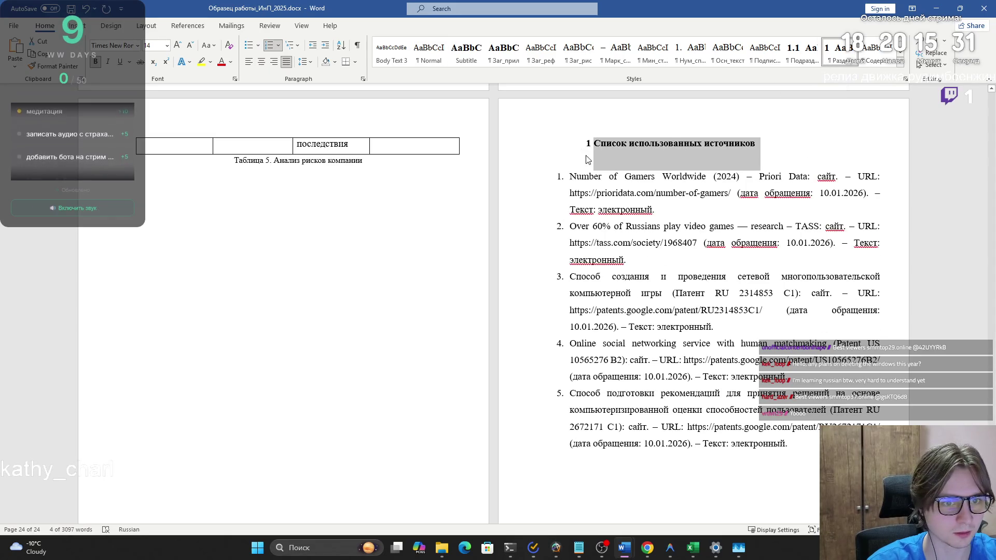
{"action": "left_click", "coordinate": [262, 61]}
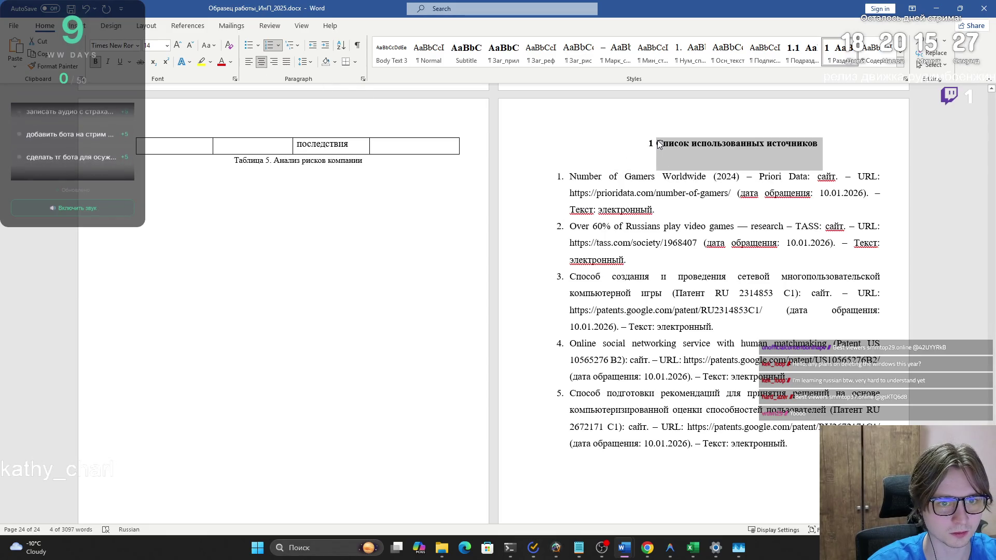
{"action": "left_click", "coordinate": [269, 45]}
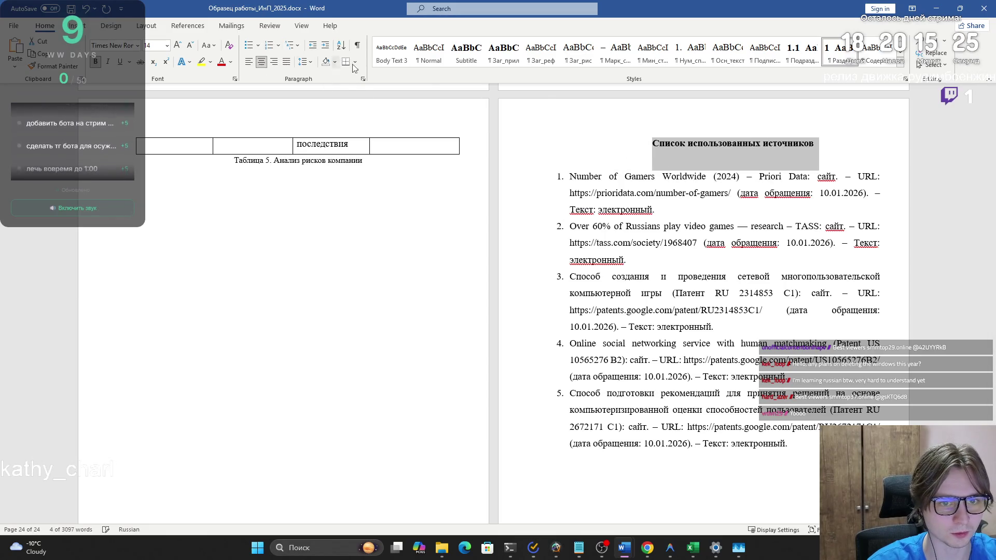
{"action": "left_click", "coordinate": [900, 73]}
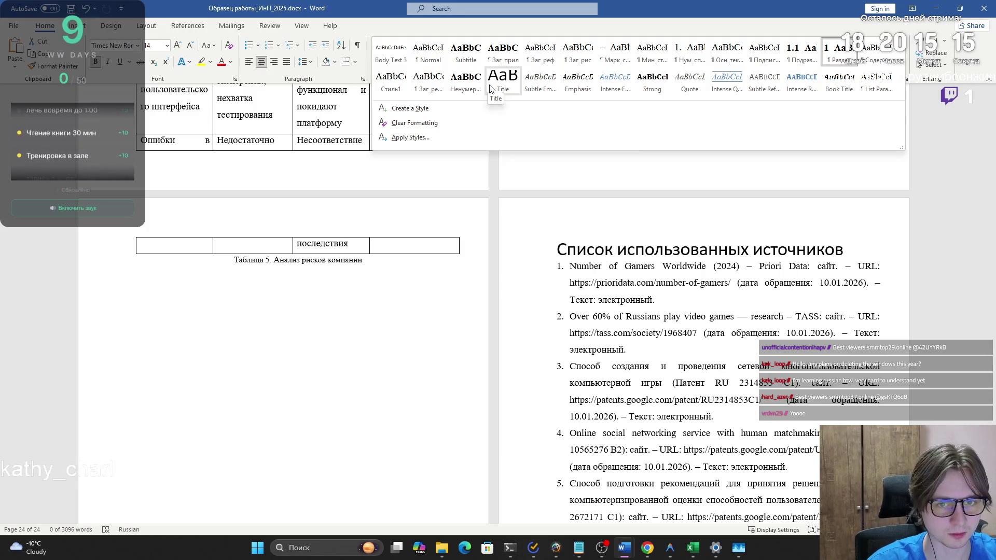
Step: Apply the 1 Раздел style to the sources heading, remove its number, and centre it
{"action": "left_click", "coordinate": [834, 60]}
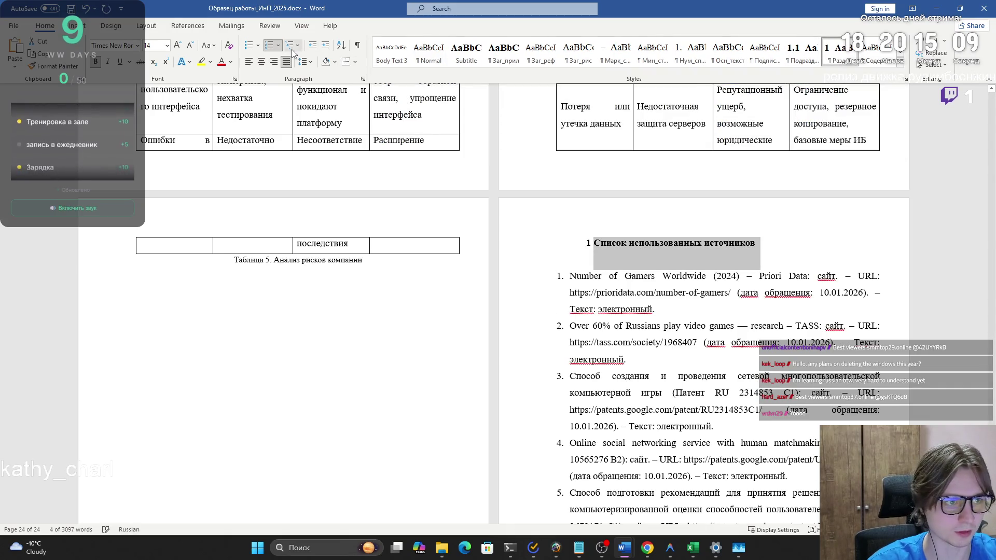
{"action": "left_click", "coordinate": [270, 50]}
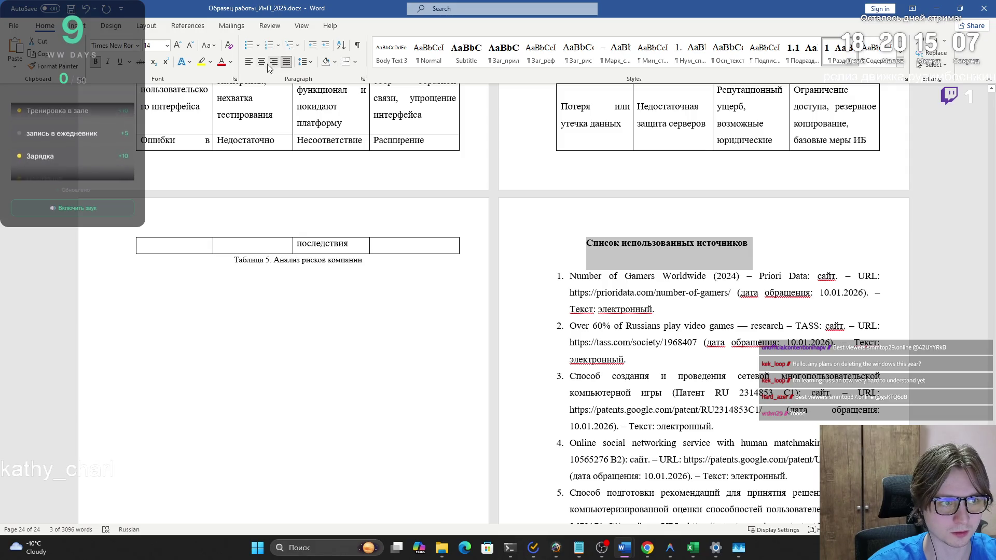
{"action": "left_click", "coordinate": [261, 61]}
{"action": "left_click", "coordinate": [669, 242]}
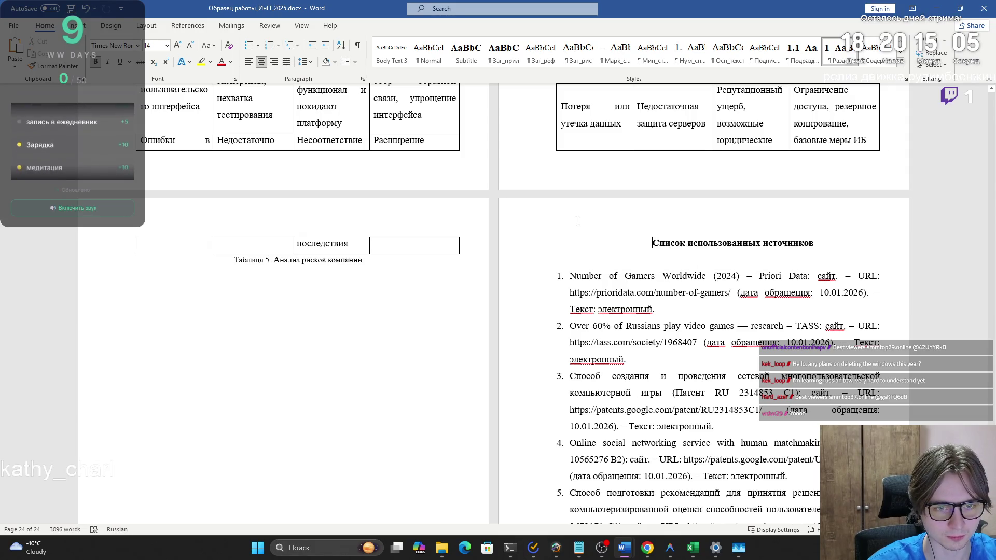
{"action": "left_click_drag", "start_coordinate": [791, 247], "coordinate": [670, 236]}
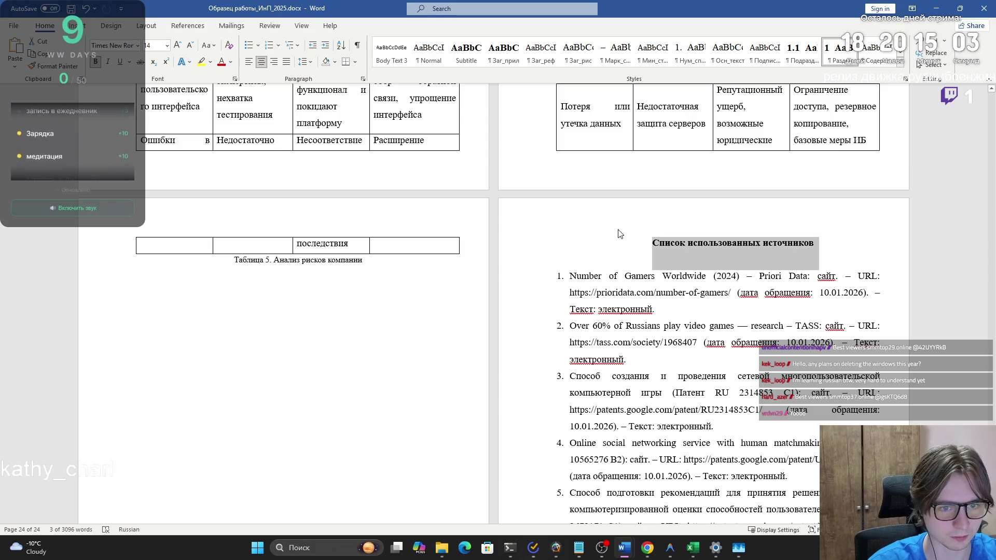
Step: Set the heading's paragraph spacing before and after to 0
{"action": "left_click", "coordinate": [362, 79]}
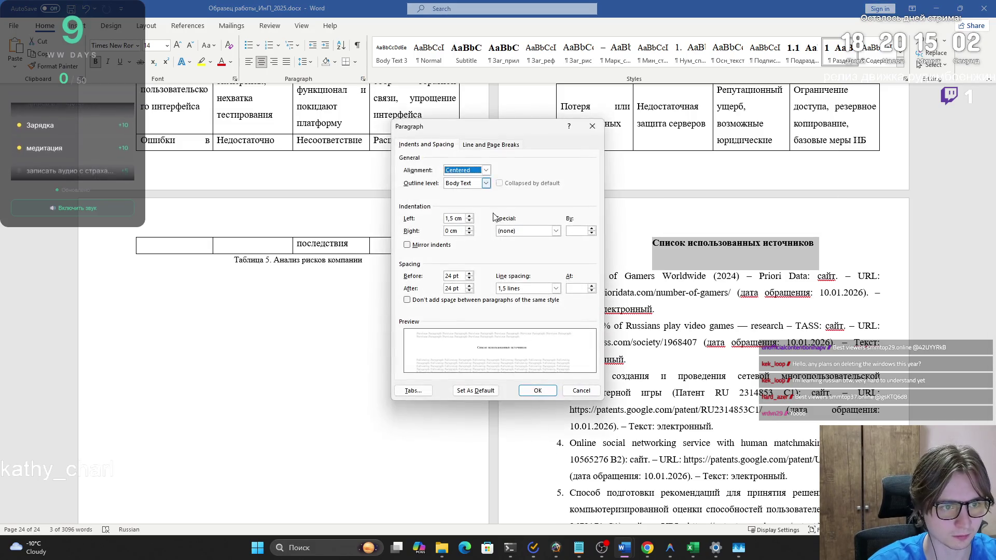
{"action": "triple_click", "coordinate": [462, 277]}
{"action": "type", "text": "0"}
{"action": "key", "text": "Tab"}
{"action": "type", "text": "0"}
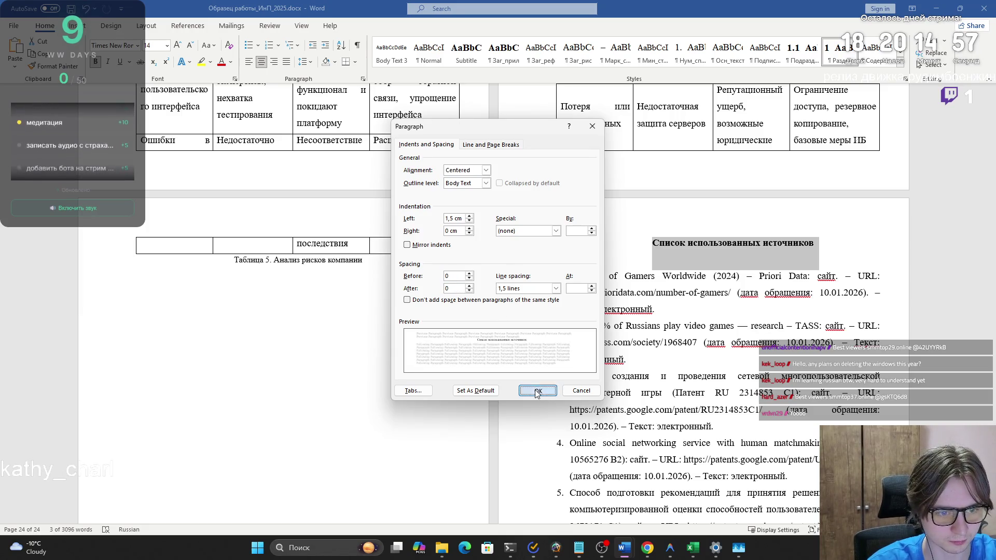
{"action": "left_click", "coordinate": [535, 391]}
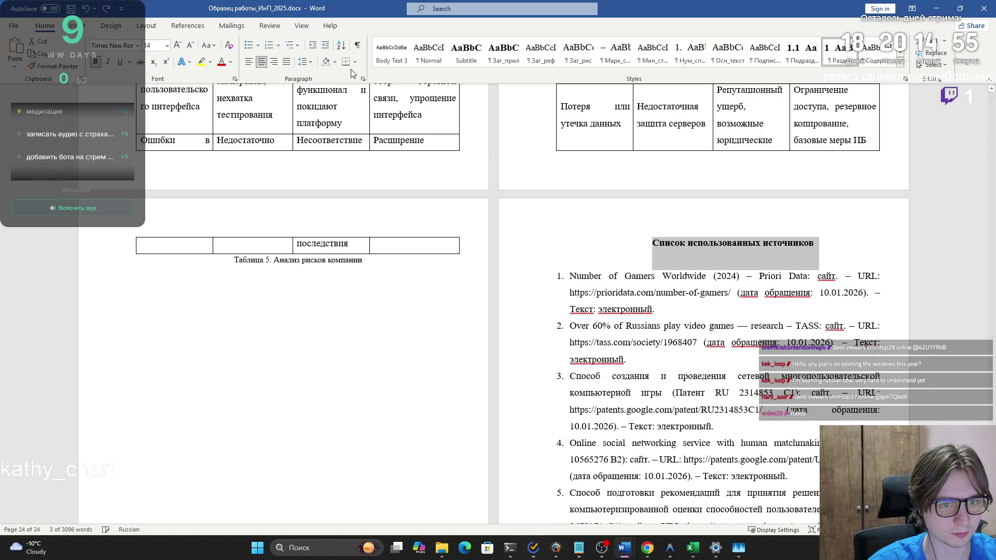
Step: Clear the sources heading's left indent to 0 in the Paragraph dialog
{"action": "left_click", "coordinate": [362, 79]}
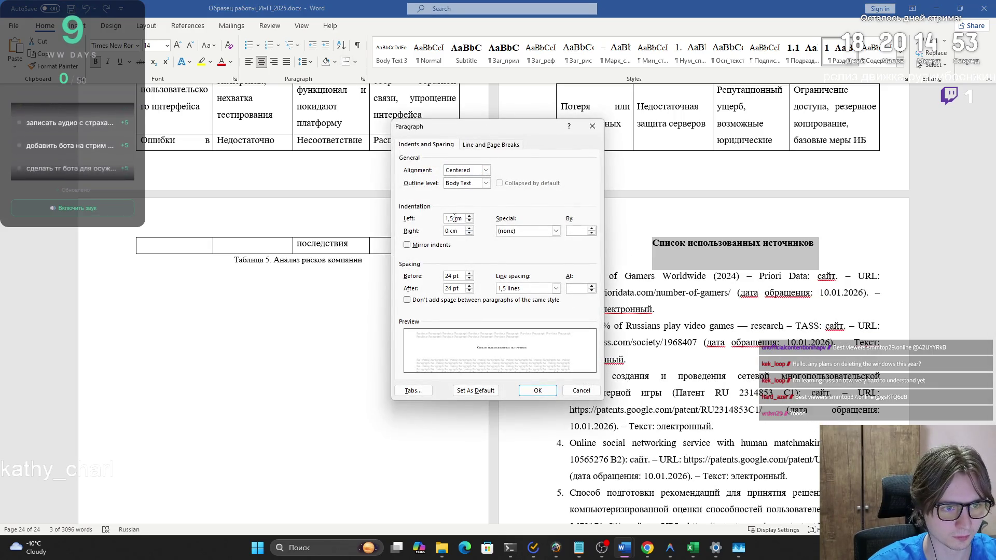
{"action": "key", "text": "Return"}
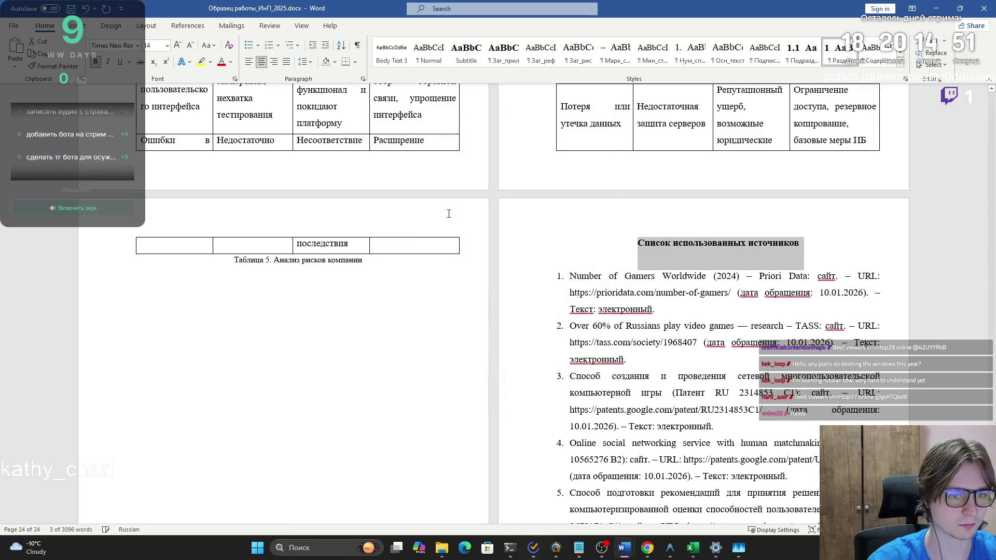
{"action": "left_click", "coordinate": [604, 213]}
{"action": "scroll", "coordinate": [604, 213], "scroll_direction": "up", "scroll_amount": 5}
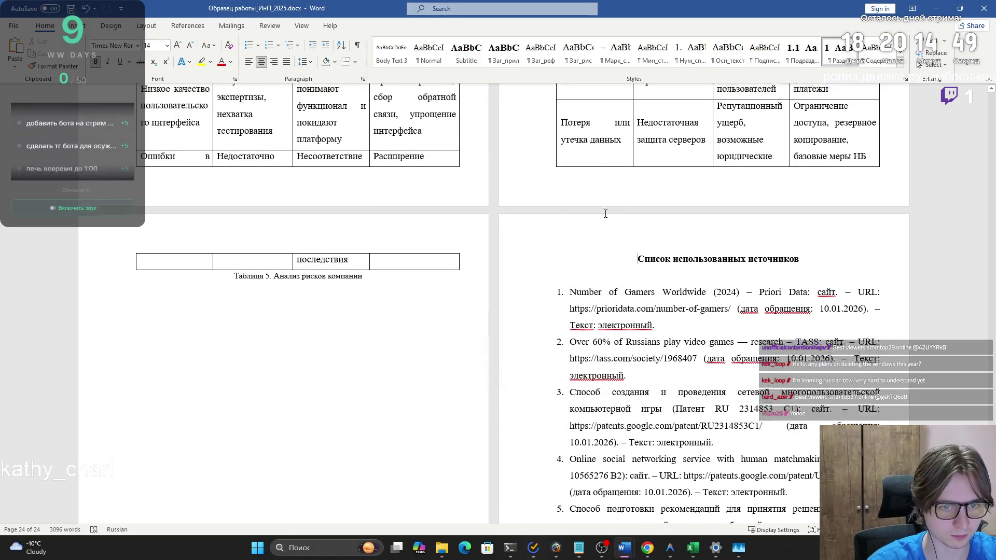
Step: Scroll through the document to locate the Цель и задачи проекта heading
{"action": "scroll", "coordinate": [605, 220], "scroll_direction": "up", "scroll_amount": 8}
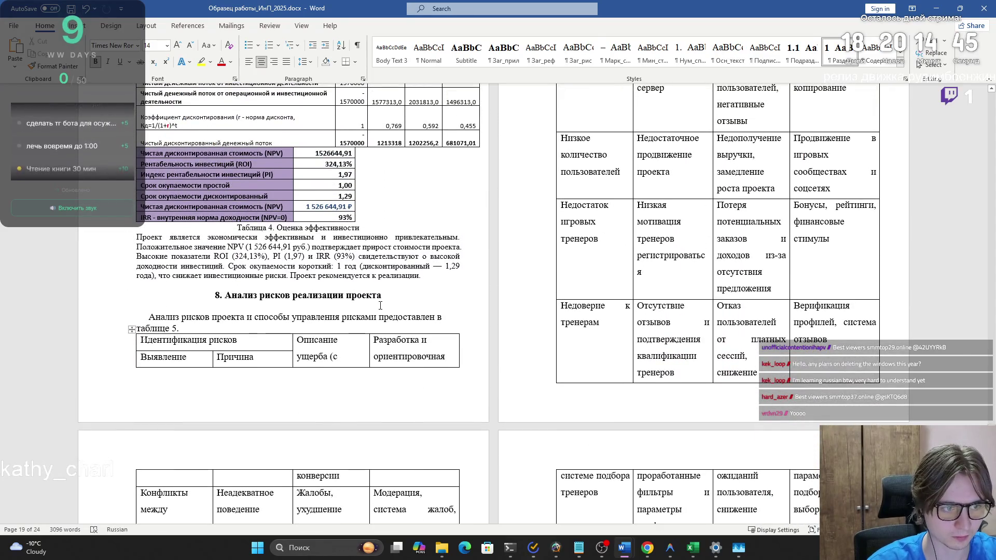
{"action": "double_click", "coordinate": [243, 303]}
{"action": "scroll", "coordinate": [311, 305], "scroll_direction": "down", "scroll_amount": 14}
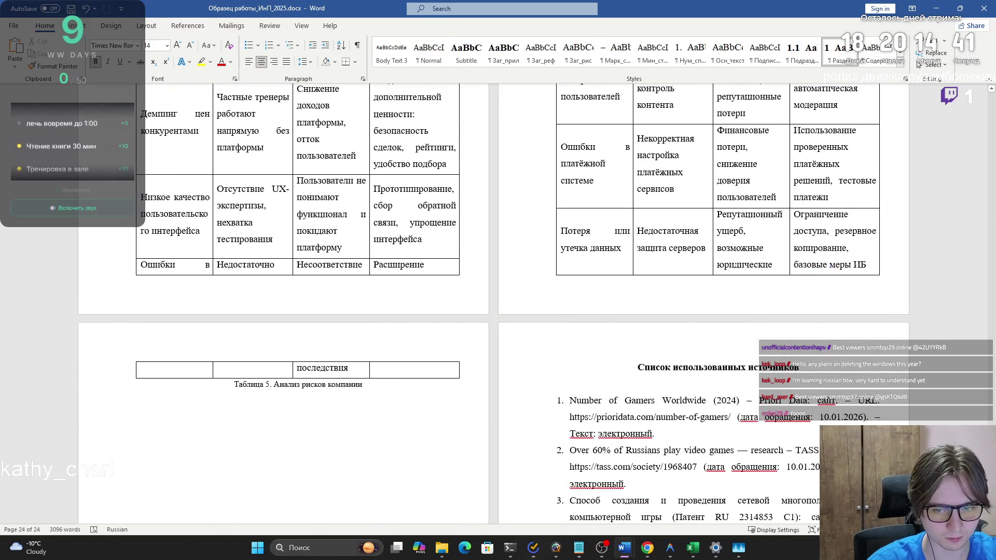
{"action": "key", "text": "ctrl+End"}
{"action": "scroll", "coordinate": [959, 131], "scroll_direction": "up", "scroll_amount": 20}
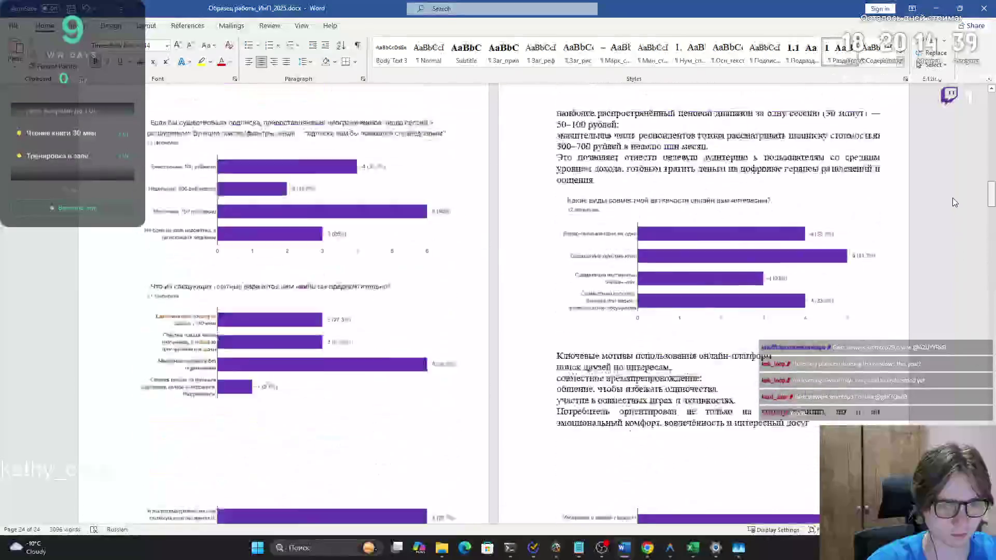
{"action": "scroll", "coordinate": [956, 114], "scroll_direction": "down", "scroll_amount": 8}
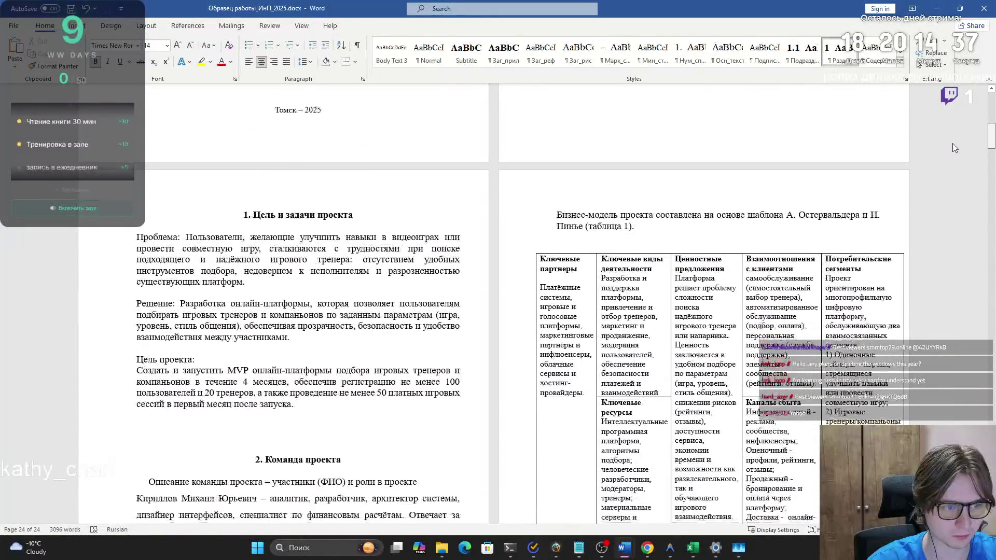
Step: Give Цель и задачи проекта the 1 Раздел style, remove its manual 1. number, and centre it
{"action": "triple_click", "coordinate": [312, 214]}
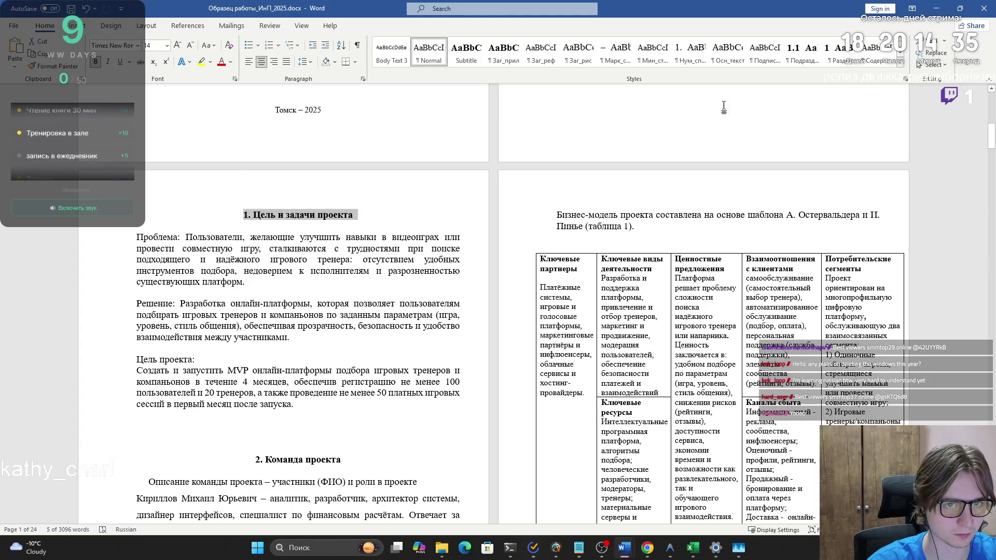
{"action": "left_click", "coordinate": [834, 52]}
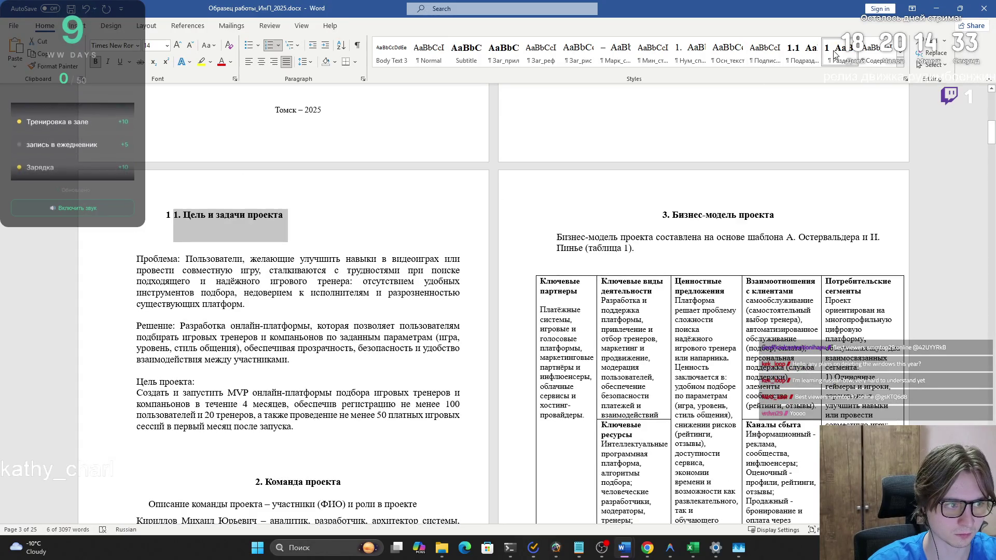
{"action": "double_click", "coordinate": [180, 220]}
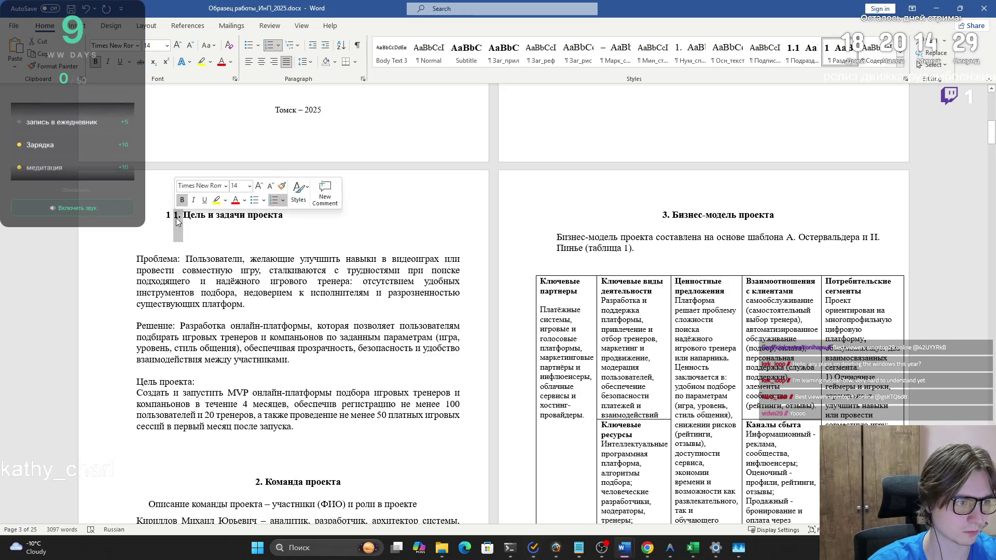
{"action": "key", "text": "BackSpace"}
{"action": "key", "text": "BackSpace"}
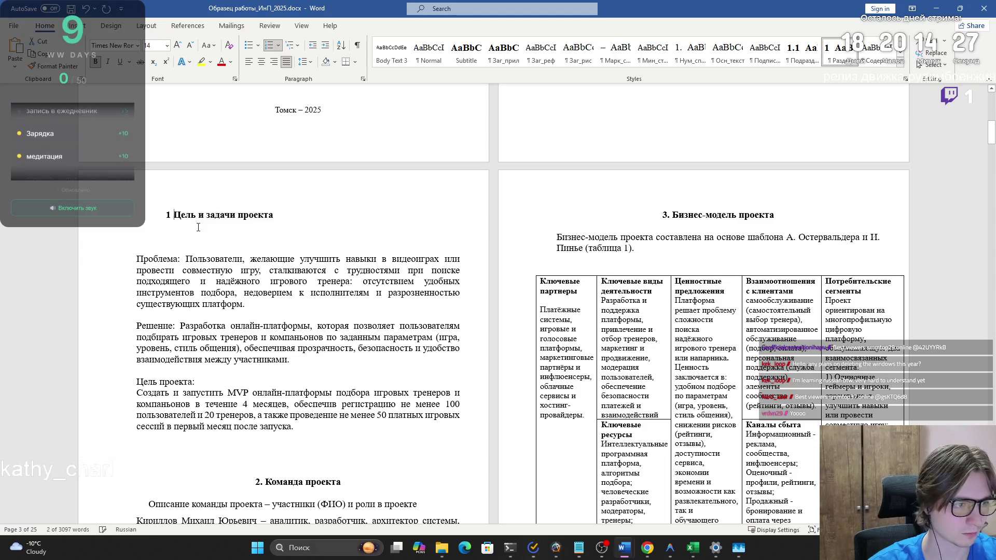
{"action": "key", "text": "ctrl+z"}
{"action": "key", "text": "BackSpace"}
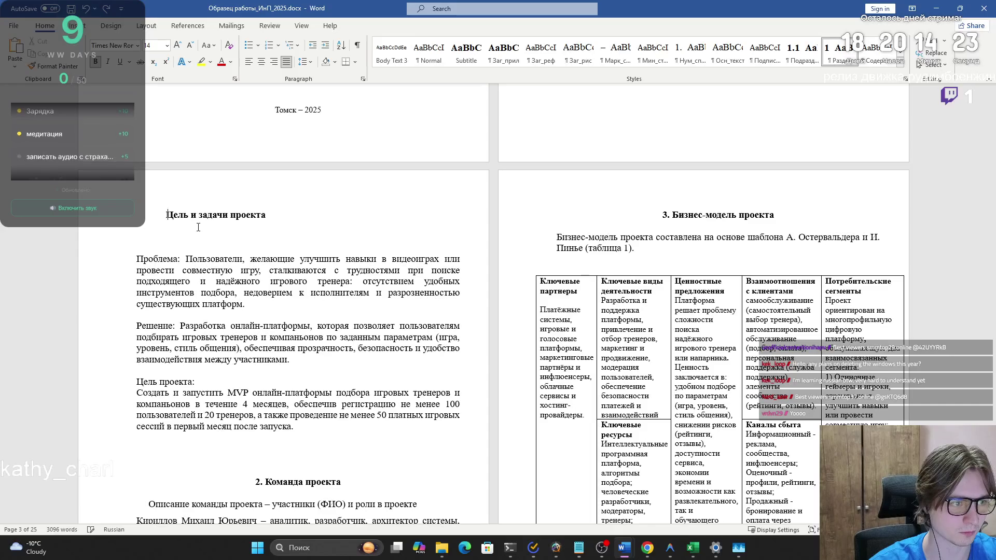
{"action": "left_click", "coordinate": [261, 62]}
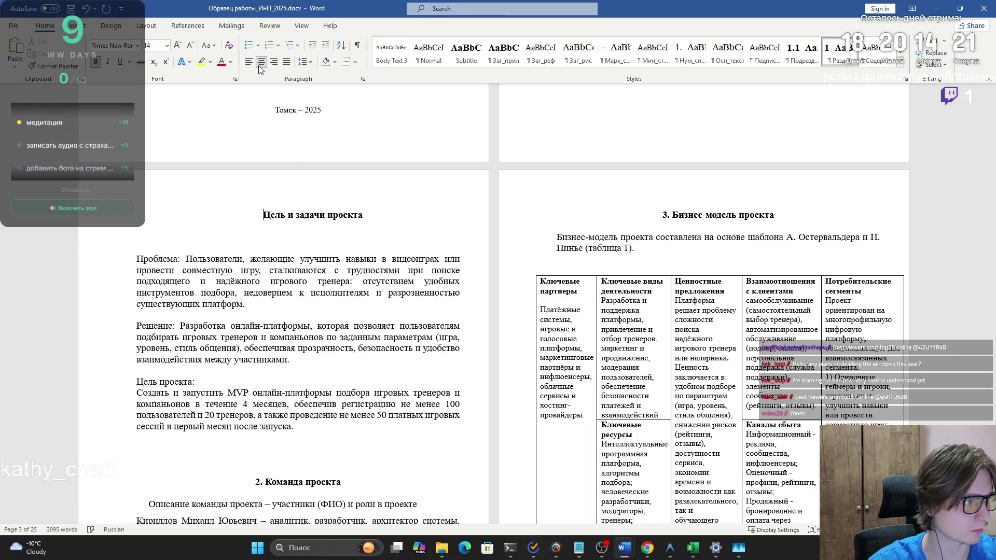
{"action": "key", "text": "alt+Tab"}
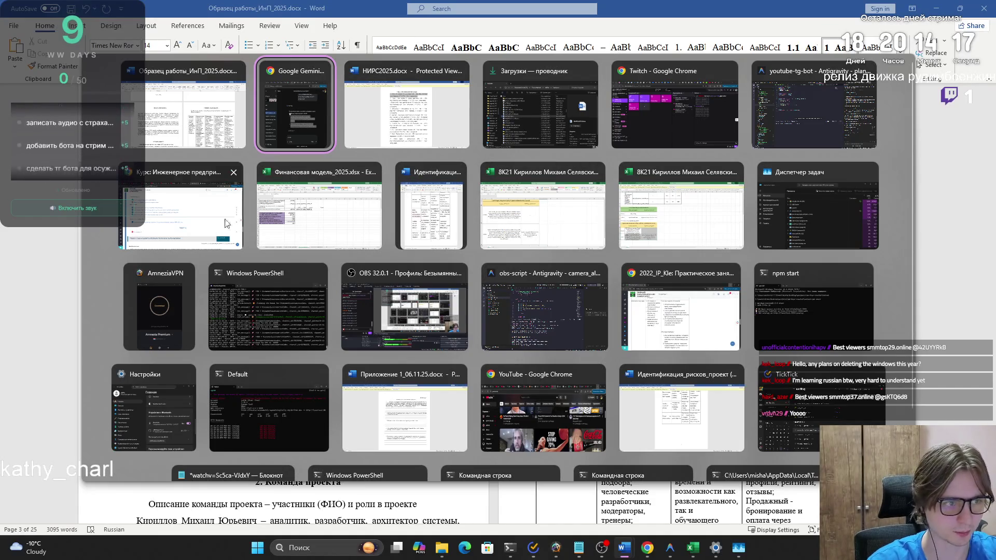
Step: In Chrome, go to the course page and open the Итоговый проект (2025) assignment
{"action": "left_click", "coordinate": [197, 212]}
{"action": "left_click", "coordinate": [523, 10]}
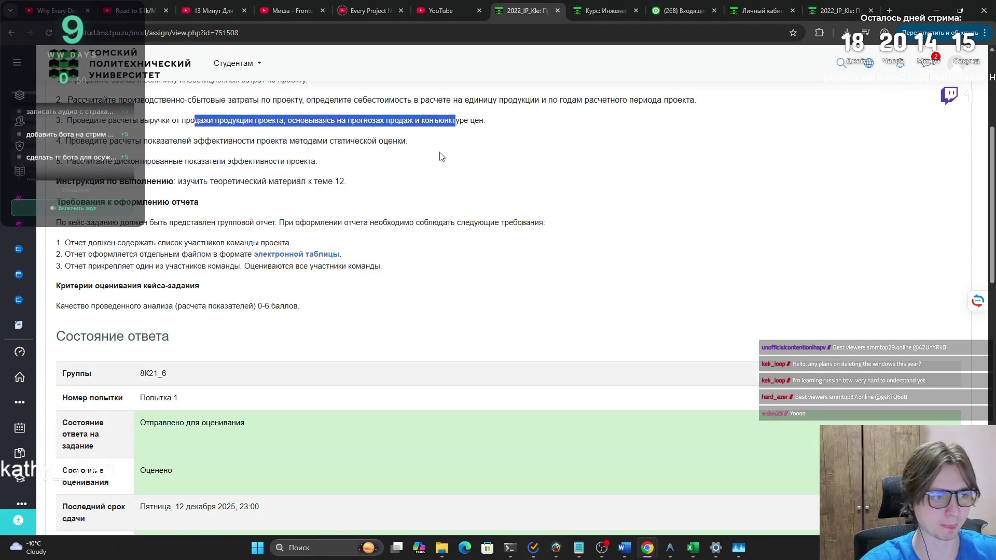
{"action": "left_click", "coordinate": [604, 10]}
{"action": "left_click", "coordinate": [760, 11]}
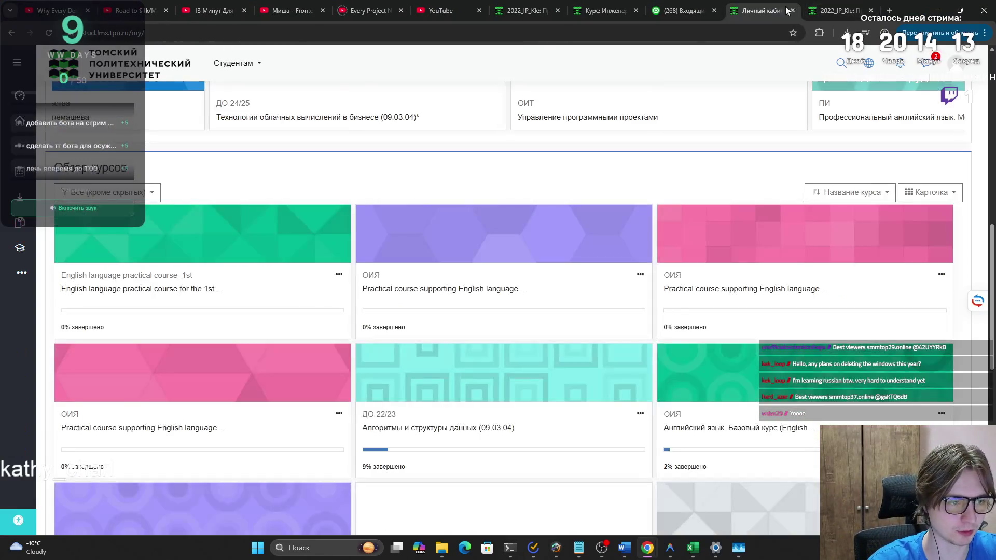
{"action": "left_click", "coordinate": [604, 11]}
{"action": "scroll", "coordinate": [298, 258], "scroll_direction": "down", "scroll_amount": 20}
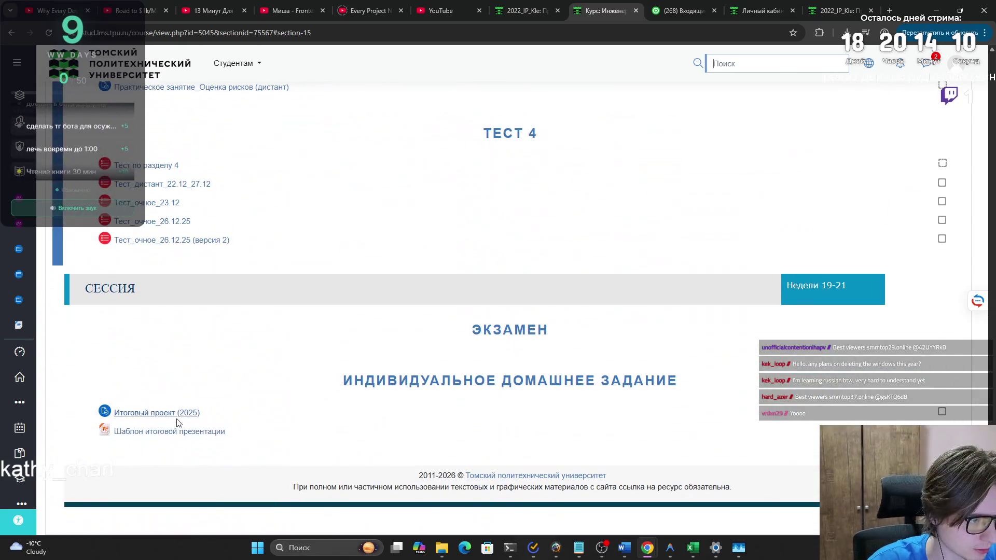
{"action": "left_click", "coordinate": [169, 417]}
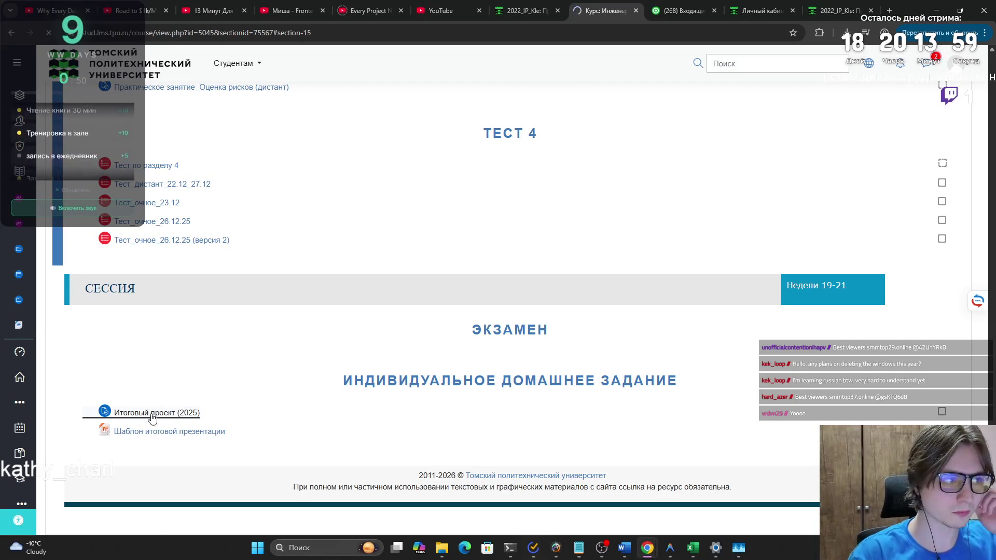
Step: Disconnect Planet VPN and reopen the Итоговый проект (2025) assignment
{"action": "left_click", "coordinate": [819, 32]}
{"action": "left_click", "coordinate": [727, 211]}
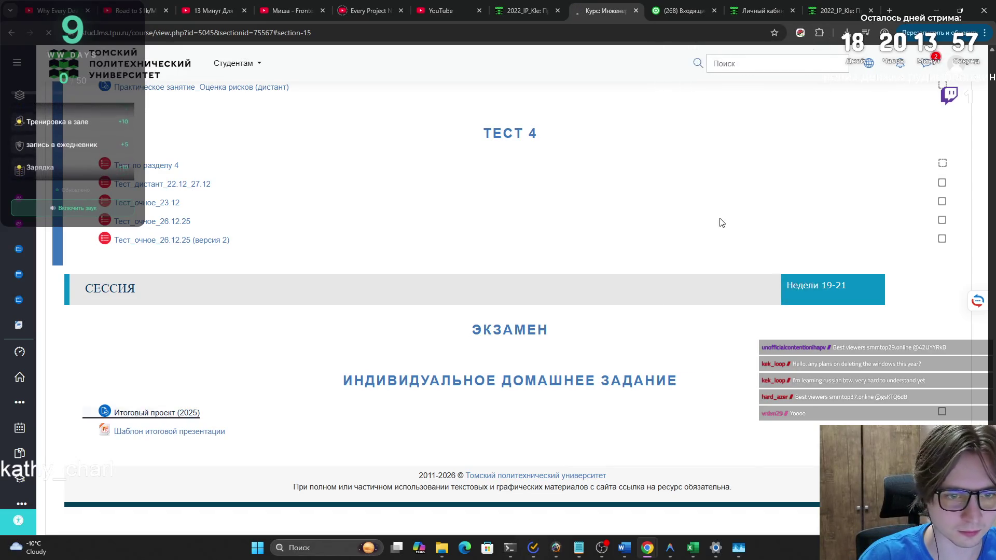
{"action": "left_click", "coordinate": [724, 301]}
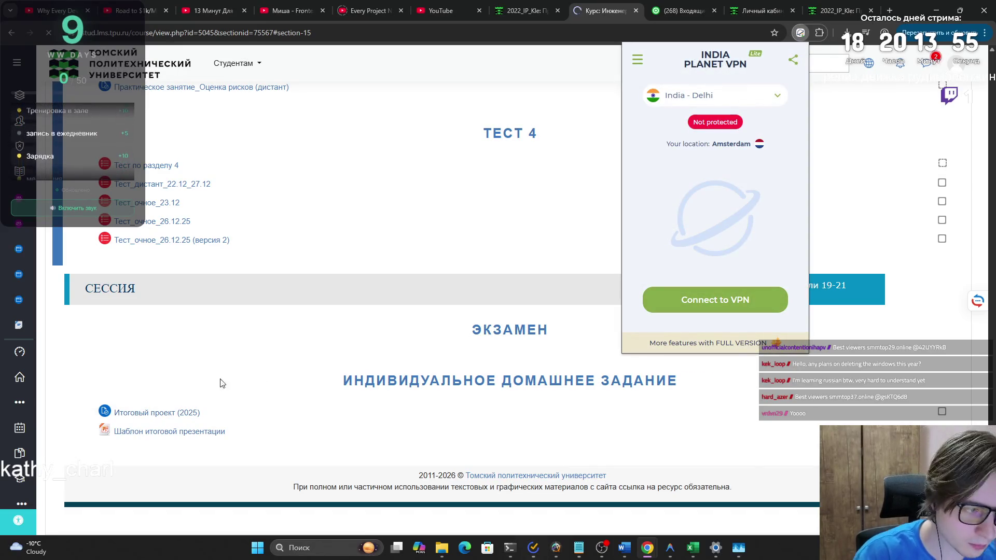
{"action": "left_click", "coordinate": [172, 415]}
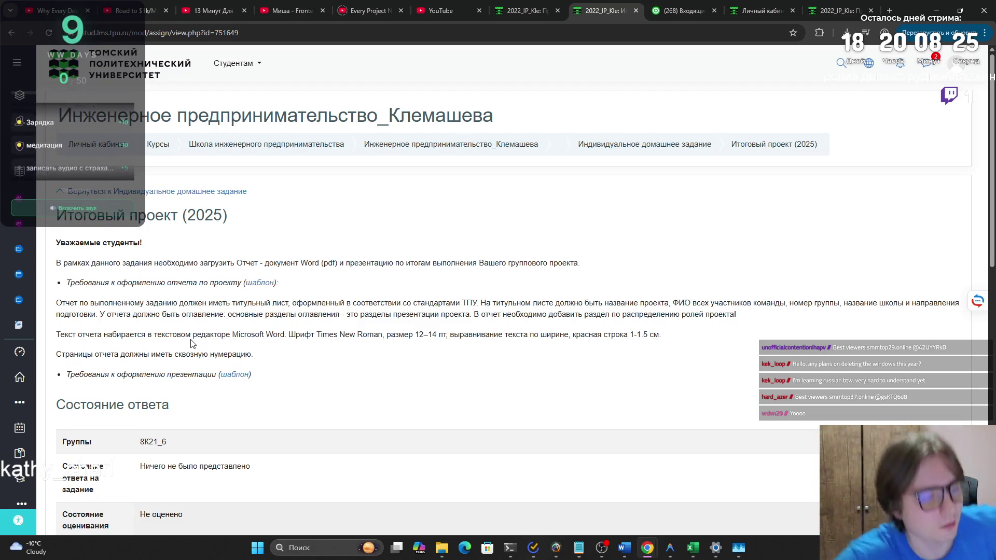
Step: Read the title page, contents, font, size and indent requirements, then return to the Word report
{"action": "mouse_move", "coordinate": [172, 303]}
{"action": "left_mouse_down"}
{"action": "mouse_move", "coordinate": [955, 303]}
{"action": "mouse_move", "coordinate": [207, 333]}
{"action": "mouse_move", "coordinate": [110, 315]}
{"action": "mouse_move", "coordinate": [755, 304]}
{"action": "mouse_move", "coordinate": [760, 323]}
{"action": "left_mouse_up"}
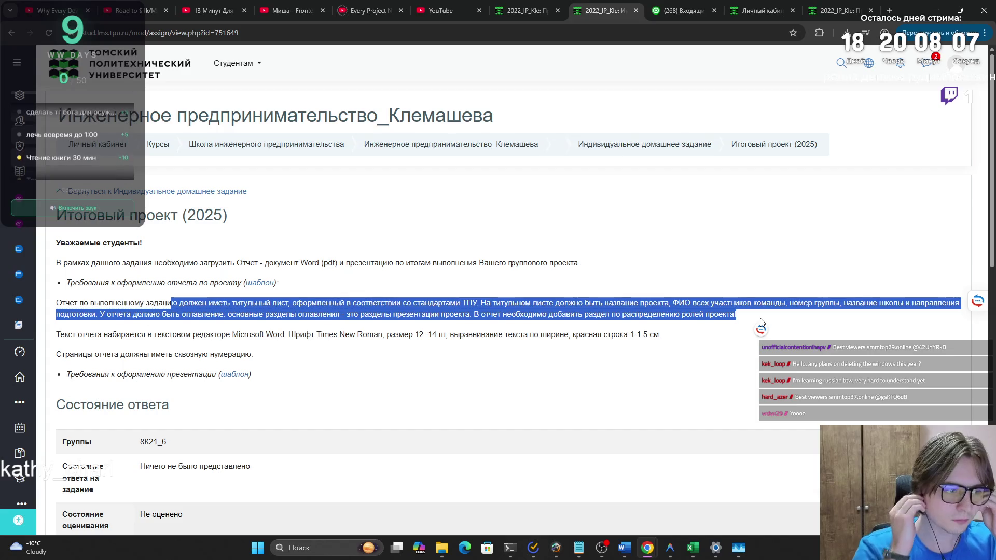
{"action": "mouse_move", "coordinate": [442, 335]}
{"action": "left_mouse_down"}
{"action": "mouse_move", "coordinate": [669, 334]}
{"action": "mouse_move", "coordinate": [440, 334]}
{"action": "left_mouse_up"}
{"action": "left_click", "coordinate": [442, 330]}
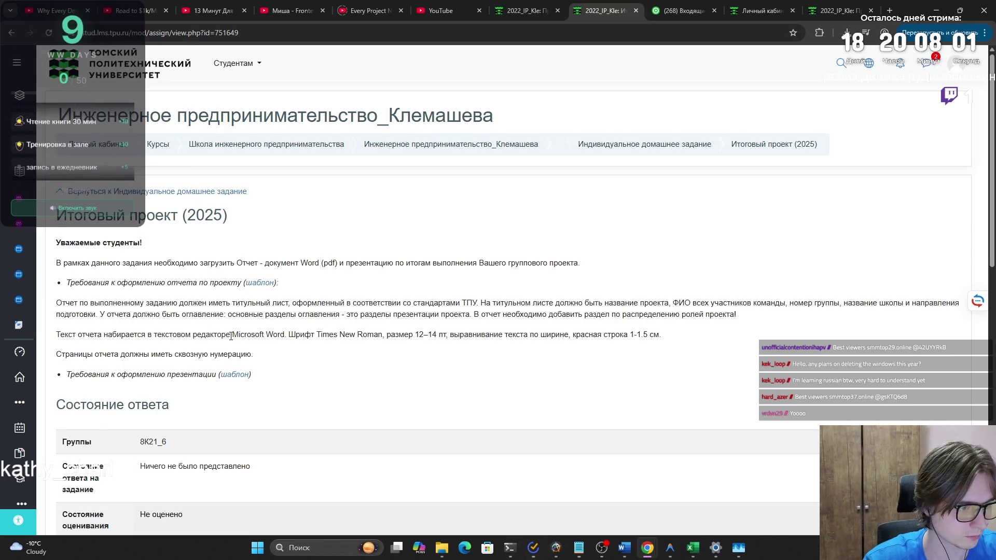
{"action": "key", "text": "alt+Tab"}
{"action": "scroll", "coordinate": [564, 253], "scroll_direction": "down", "scroll_amount": 2}
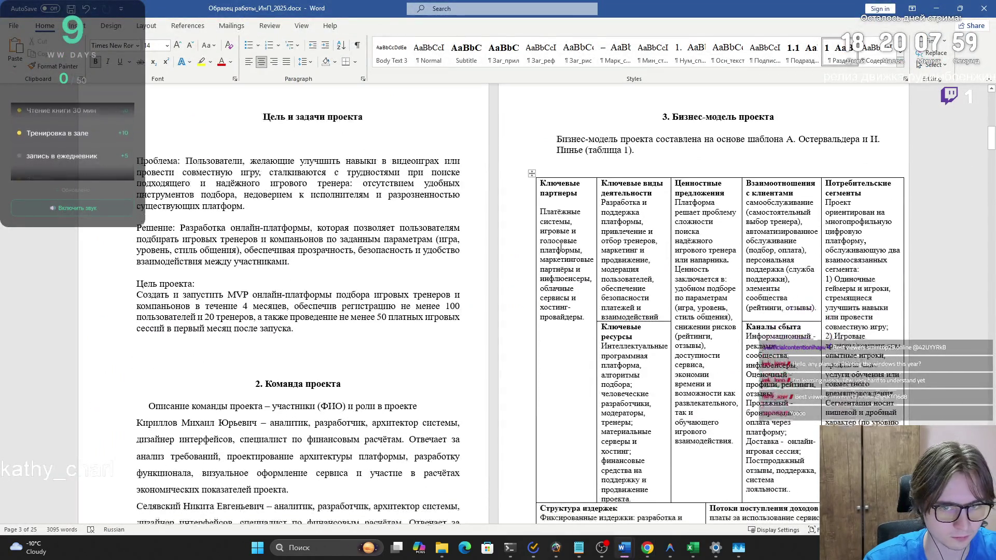
{"action": "left_click", "coordinate": [603, 264]}
{"action": "left_click", "coordinate": [673, 311]}
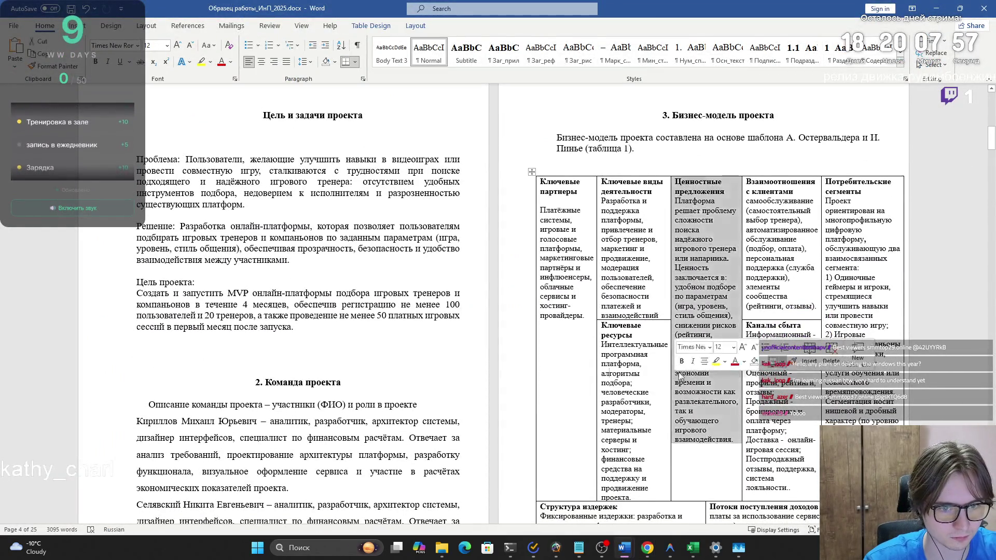
{"action": "left_click", "coordinate": [769, 289]}
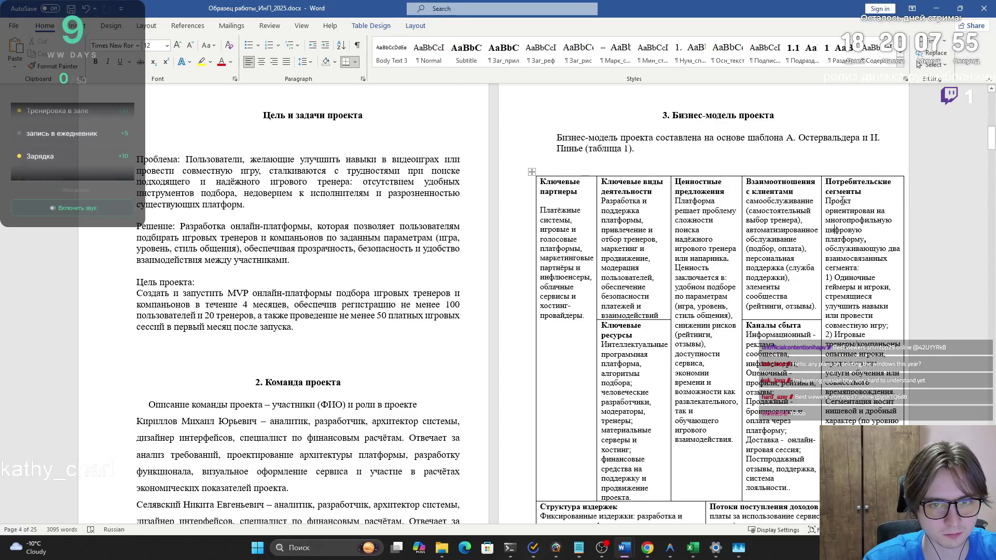
{"action": "scroll", "coordinate": [702, 157], "scroll_direction": "down", "scroll_amount": 4}
{"action": "scroll", "coordinate": [702, 157], "scroll_direction": "up", "scroll_amount": 5}
{"action": "left_click", "coordinate": [363, 151]}
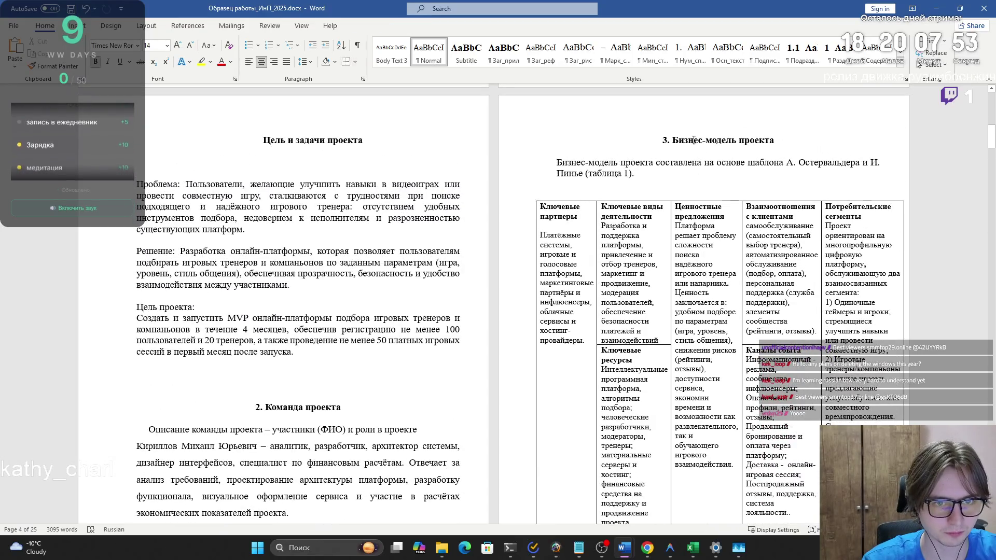
Step: Delete the blank line under Цель и задачи проекта and change its left indent from 1,5 to 0 cm
{"action": "key", "text": "Delete"}
{"action": "left_click", "coordinate": [361, 166]}
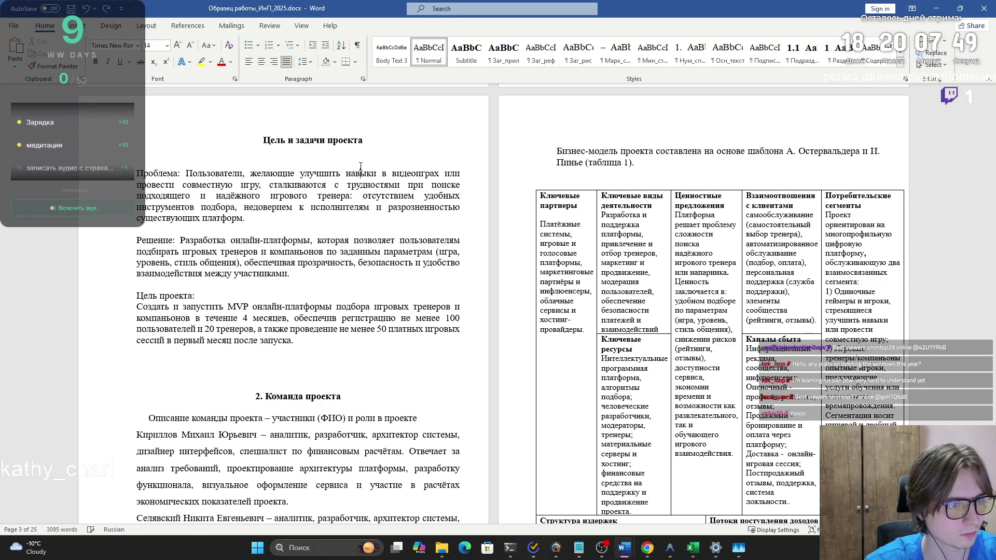
{"action": "triple_click", "coordinate": [361, 165]}
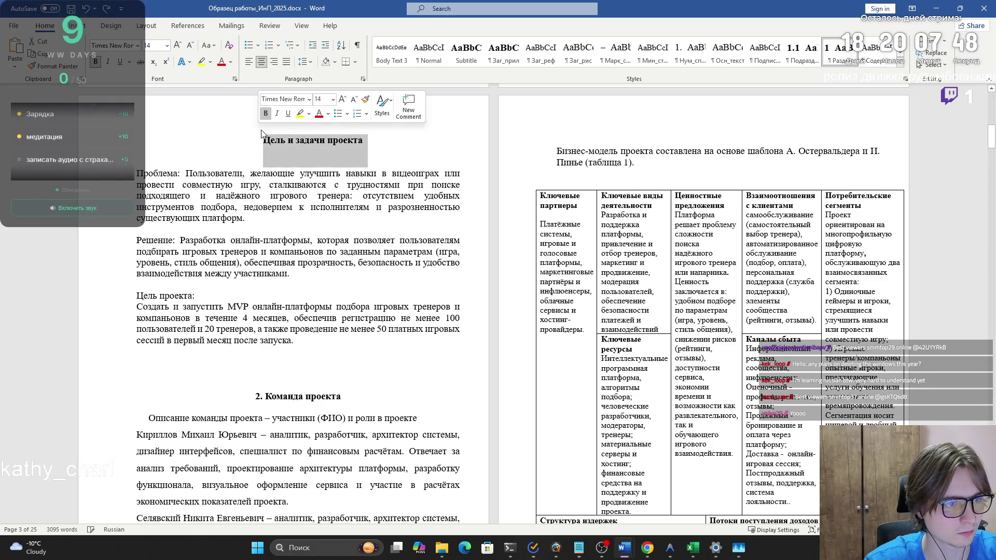
{"action": "left_click", "coordinate": [363, 79]}
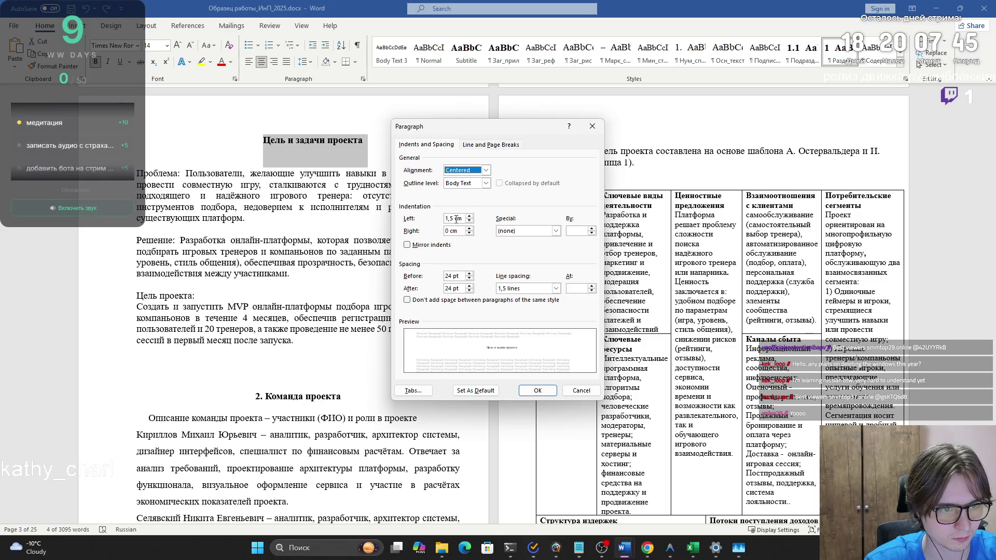
{"action": "left_click_drag", "start_coordinate": [460, 218], "coordinate": [446, 218]}
{"action": "type", "text": "0"}
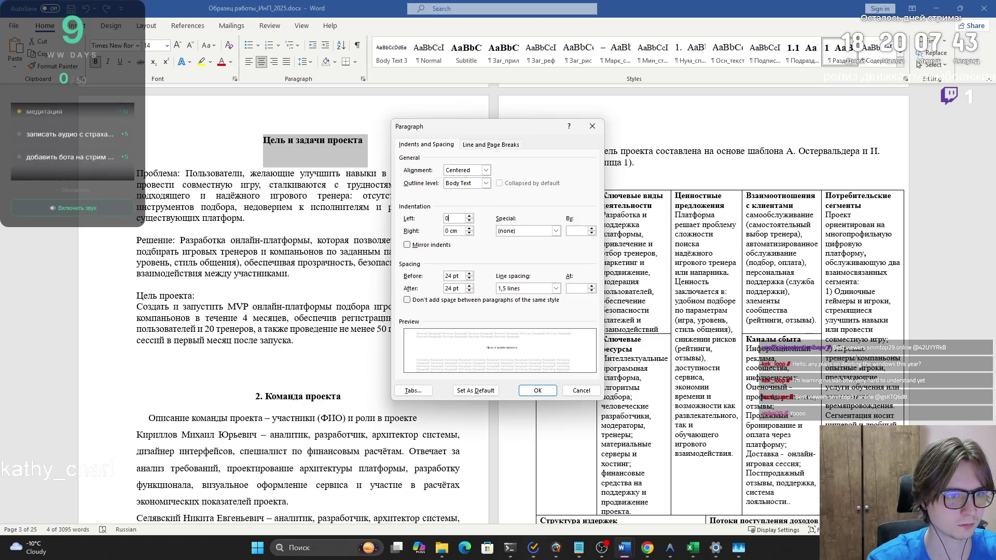
{"action": "key", "text": "Return"}
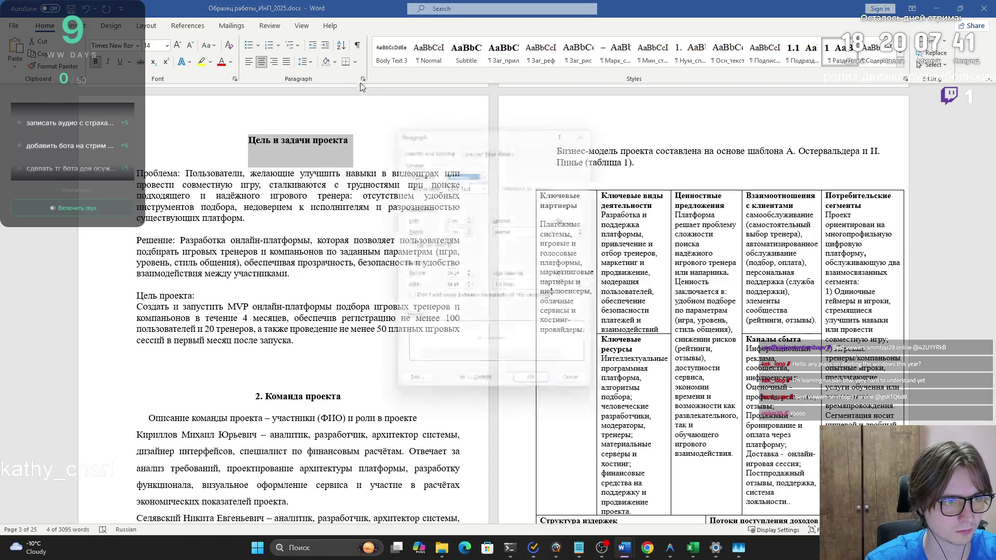
Step: Review the heading's spacing-after value, then place the caret on the line under Оглавление
{"action": "left_click", "coordinate": [363, 79]}
{"action": "left_click_drag", "start_coordinate": [460, 287], "coordinate": [452, 288]}
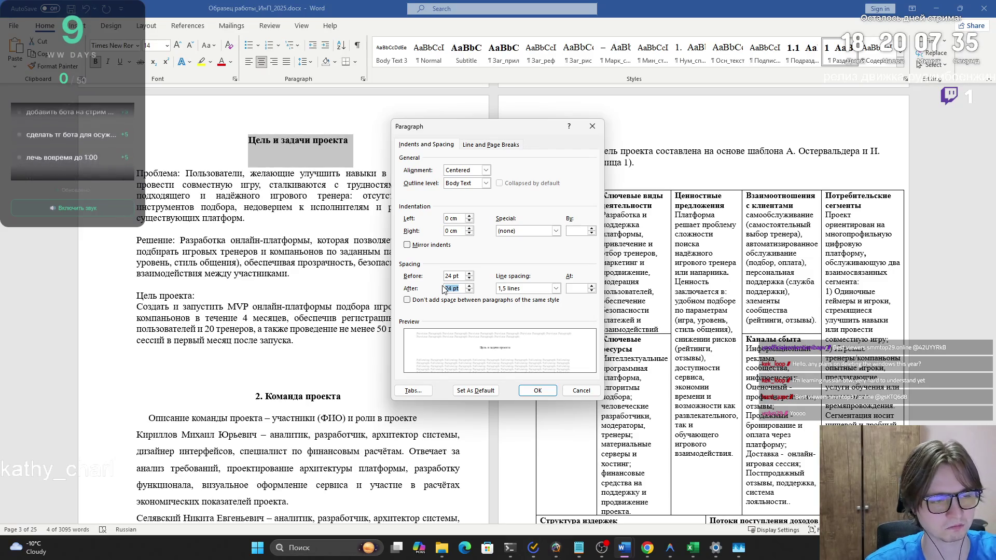
{"action": "key", "text": "Return"}
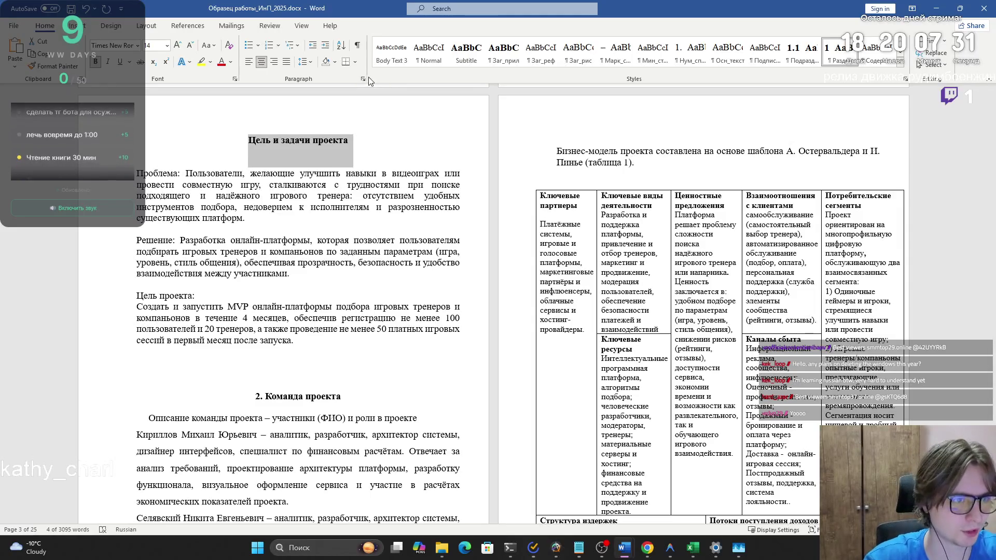
{"action": "scroll", "coordinate": [464, 232], "scroll_direction": "up", "scroll_amount": 3}
{"action": "scroll", "coordinate": [613, 271], "scroll_direction": "up", "scroll_amount": 15}
{"action": "left_click", "coordinate": [752, 150]}
Step: Insert Automatic Table 1 on a new line under Оглавление, dismissing the no-headings notices
{"action": "key", "text": "Return"}
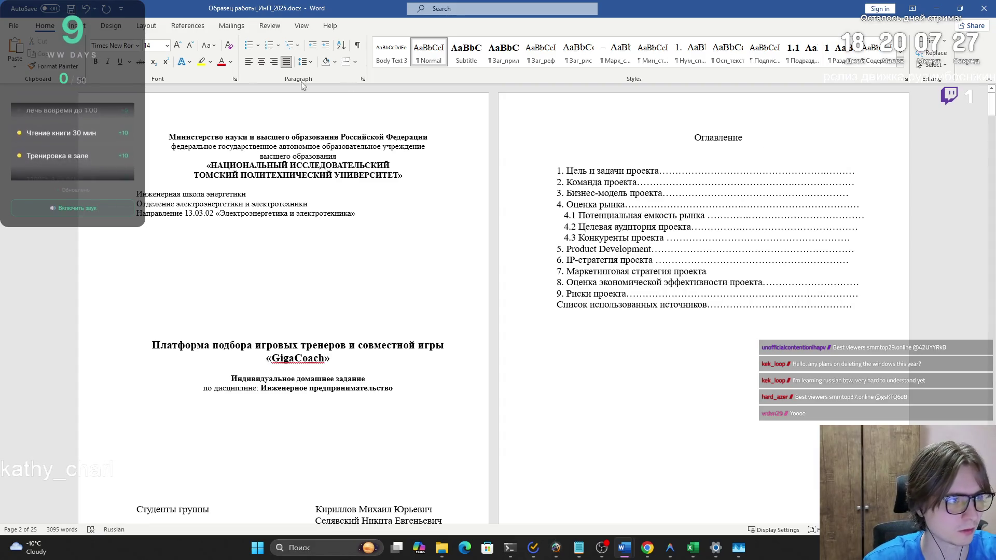
{"action": "left_click", "coordinate": [76, 25]}
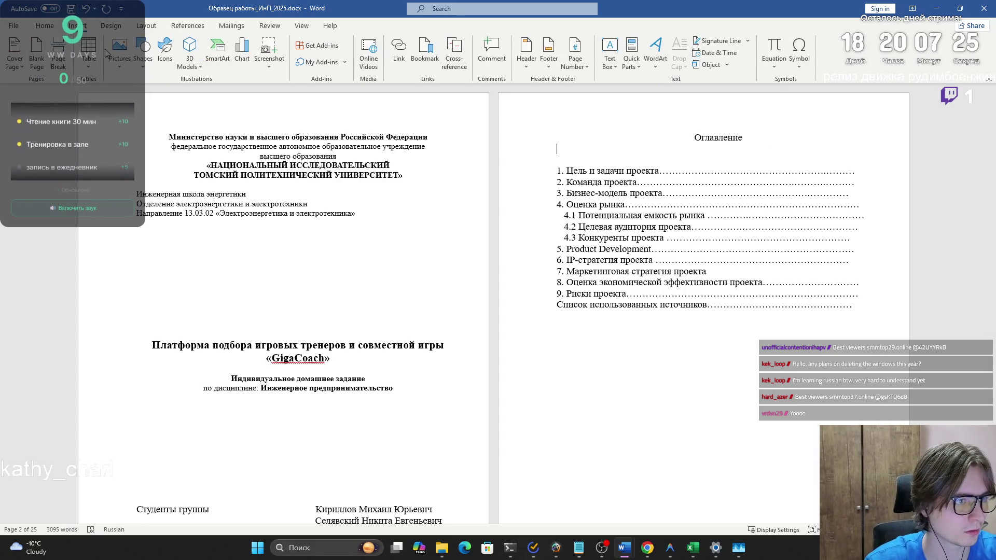
{"action": "left_click", "coordinate": [154, 25]}
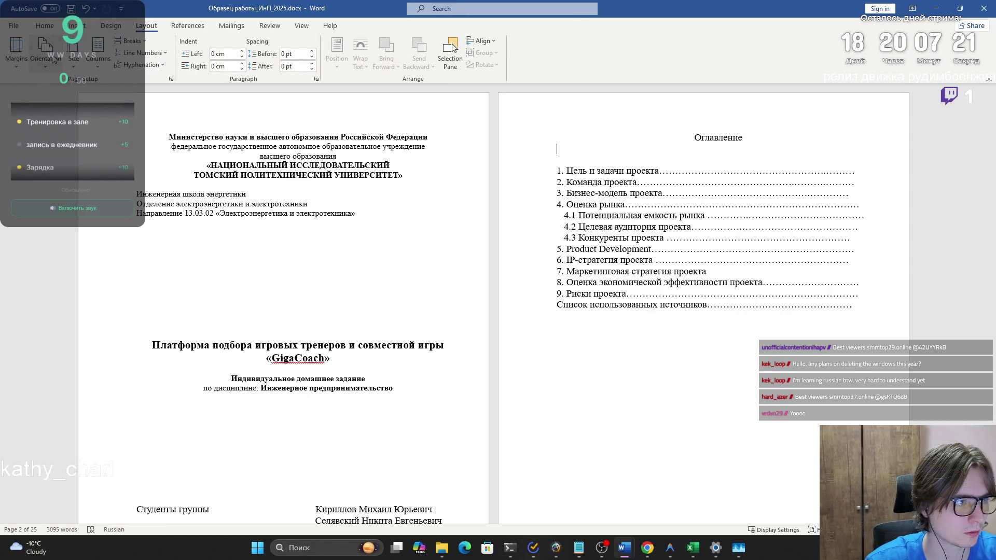
{"action": "left_click", "coordinate": [188, 25]}
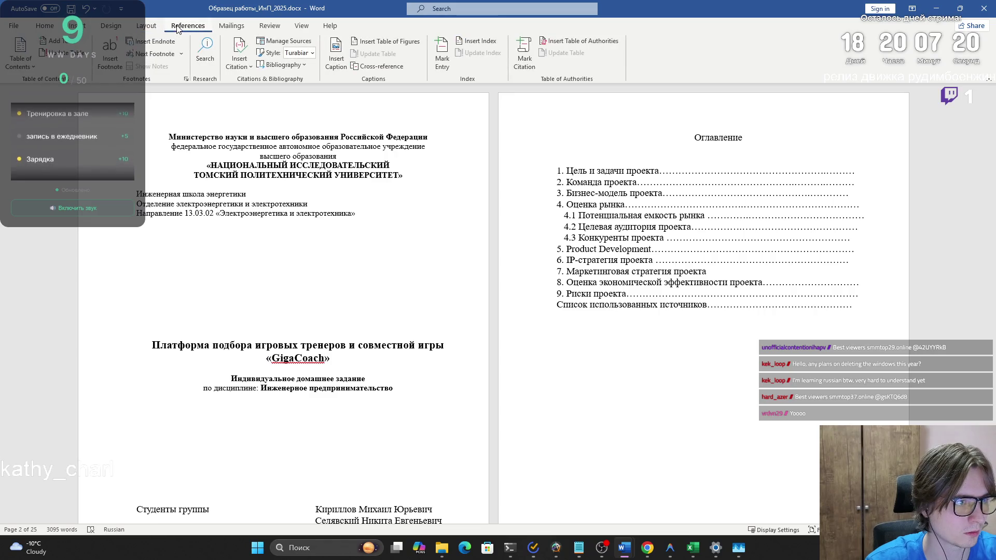
{"action": "left_click", "coordinate": [21, 63]}
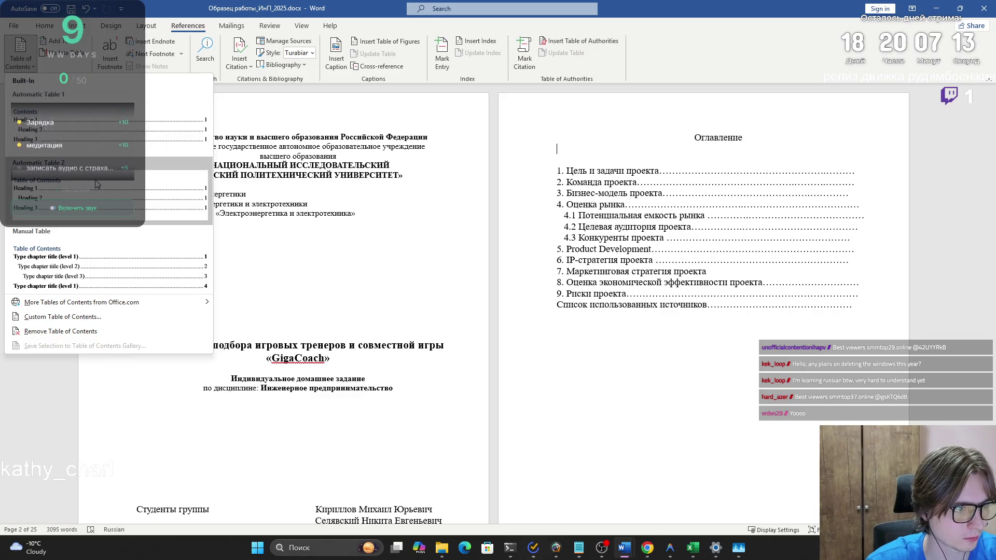
{"action": "left_click", "coordinate": [56, 137]}
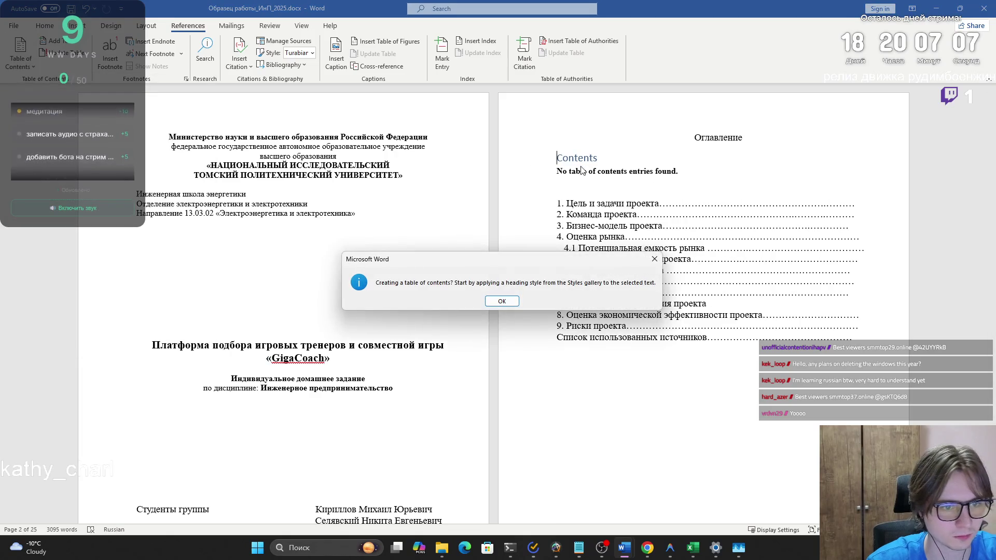
{"action": "left_click", "coordinate": [502, 301]}
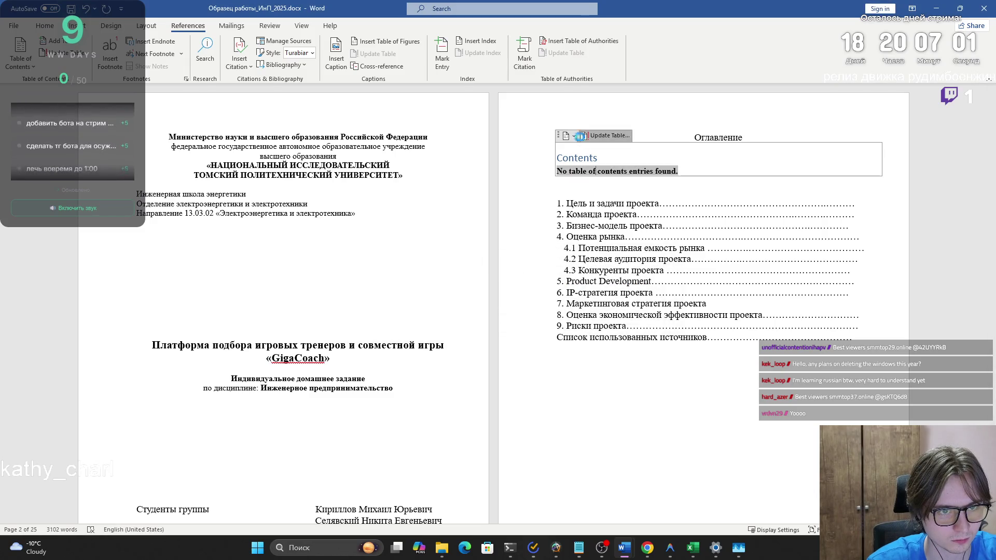
{"action": "left_click", "coordinate": [605, 135]}
{"action": "left_click", "coordinate": [501, 301]}
{"action": "scroll", "coordinate": [363, 311], "scroll_direction": "down", "scroll_amount": 8}
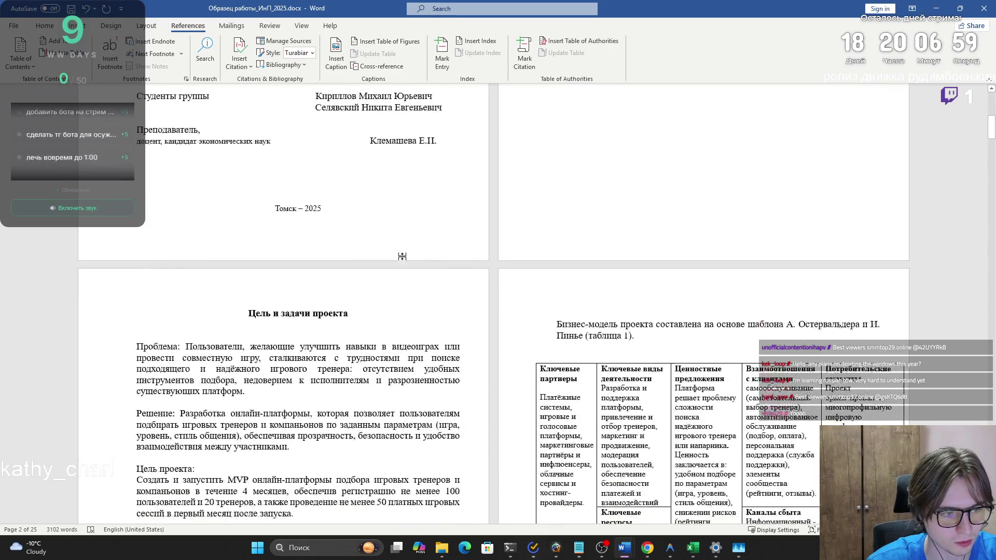
Step: Apply the Title style to the Цель и задачи проекта heading from the full styles list
{"action": "left_click", "coordinate": [23, 26]}
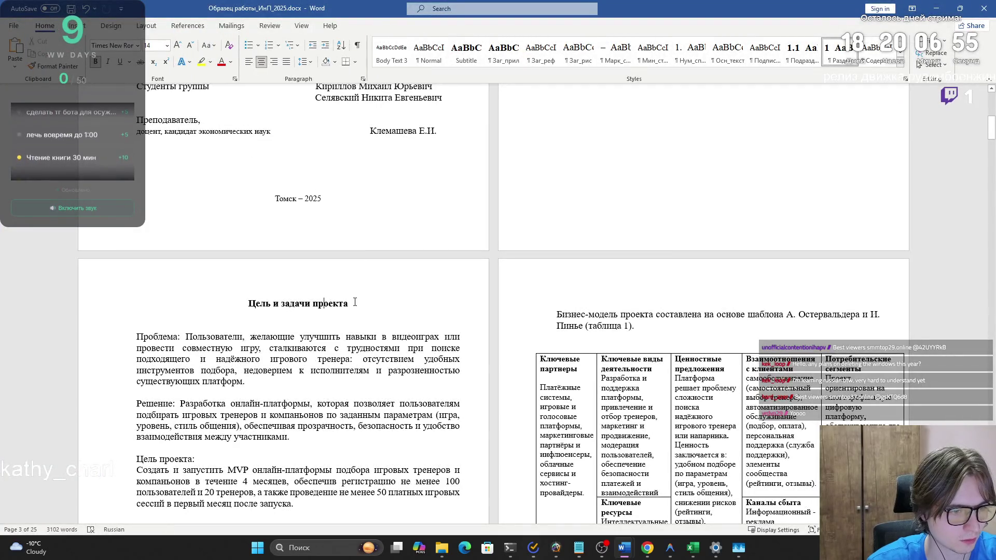
{"action": "left_click", "coordinate": [250, 304]}
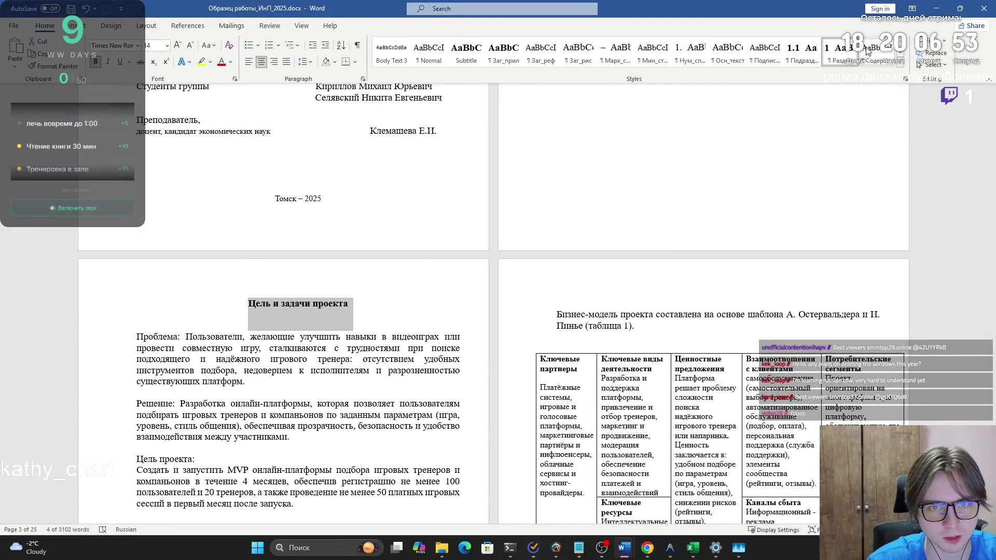
{"action": "left_click", "coordinate": [902, 66]}
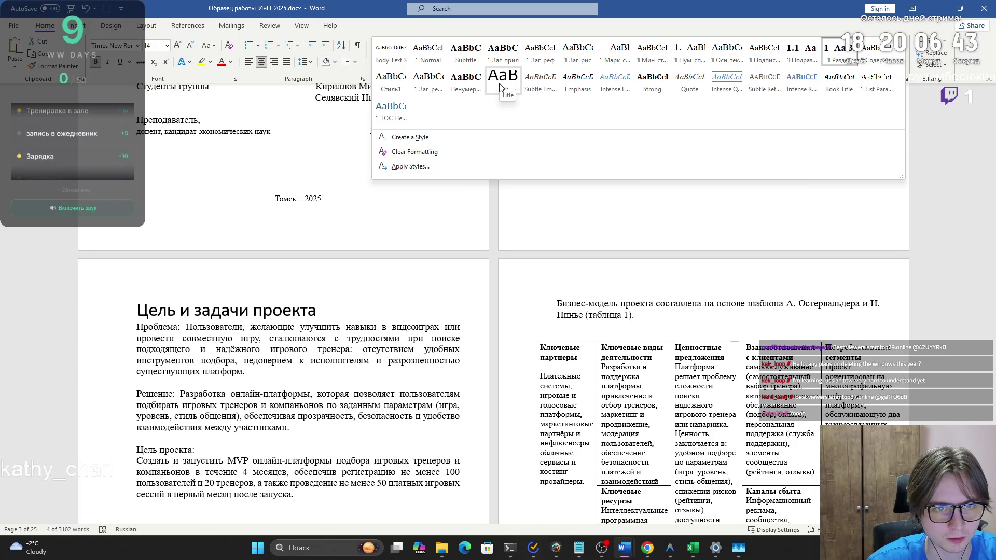
{"action": "left_click", "coordinate": [499, 83]}
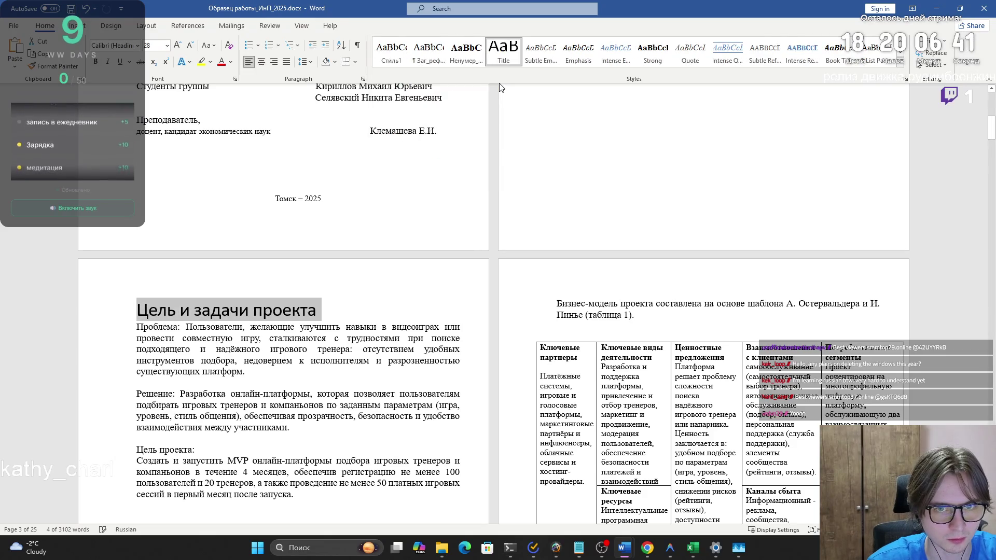
Step: Format the heading as bold, centred Times New Roman 14 pt
{"action": "left_click", "coordinate": [119, 45]}
{"action": "type", "text": "Times New Roman"}
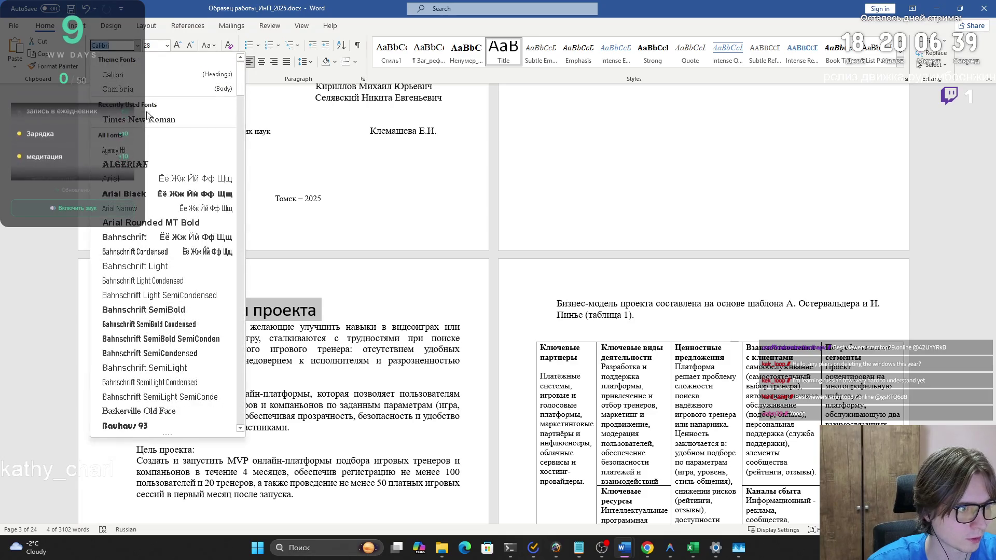
{"action": "key", "text": "Return"}
{"action": "left_click", "coordinate": [156, 45]}
{"action": "type", "text": "13"}
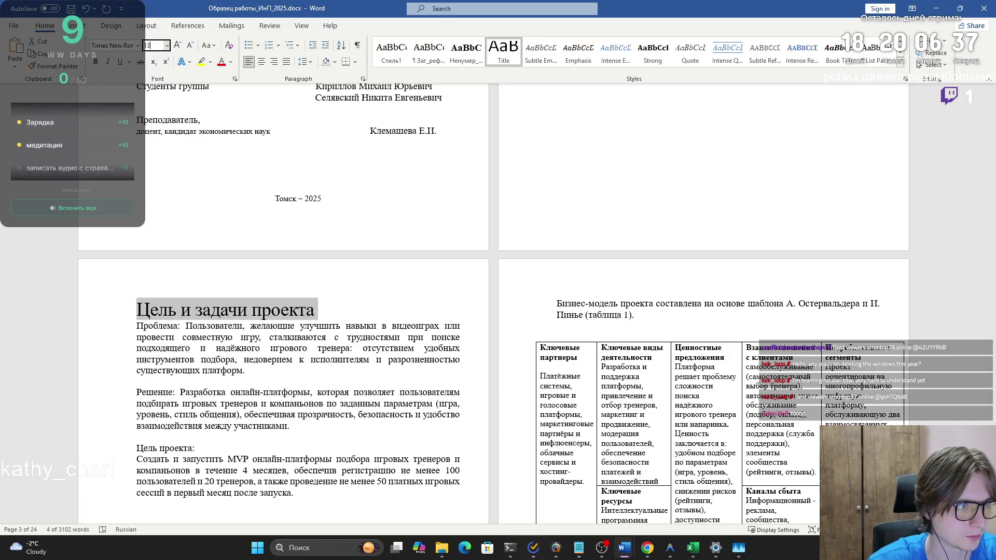
{"action": "key", "text": "Return"}
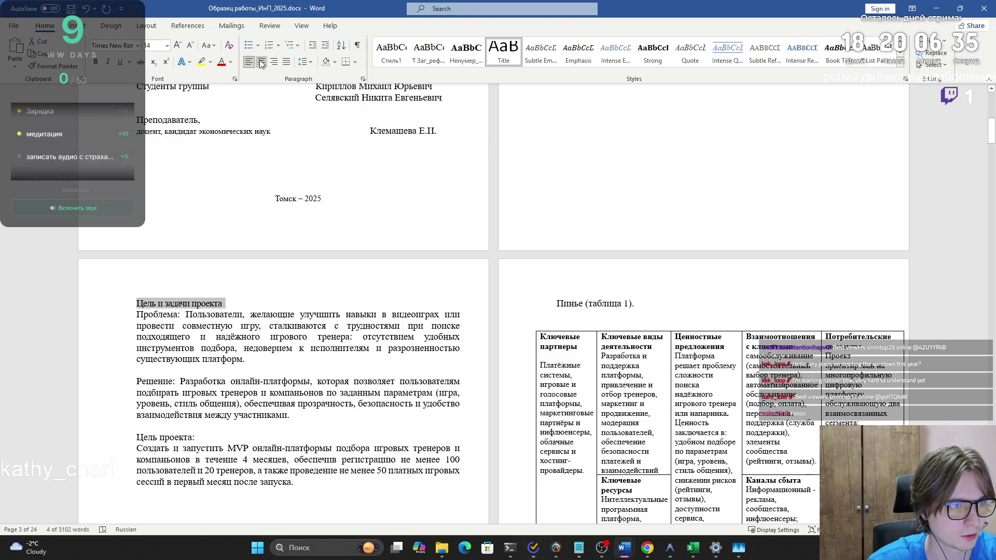
{"action": "left_click", "coordinate": [262, 61]}
{"action": "left_click", "coordinate": [97, 62]}
Step: Set the heading's line spacing to 1.5 in the Paragraph dialog
{"action": "left_click", "coordinate": [362, 78]}
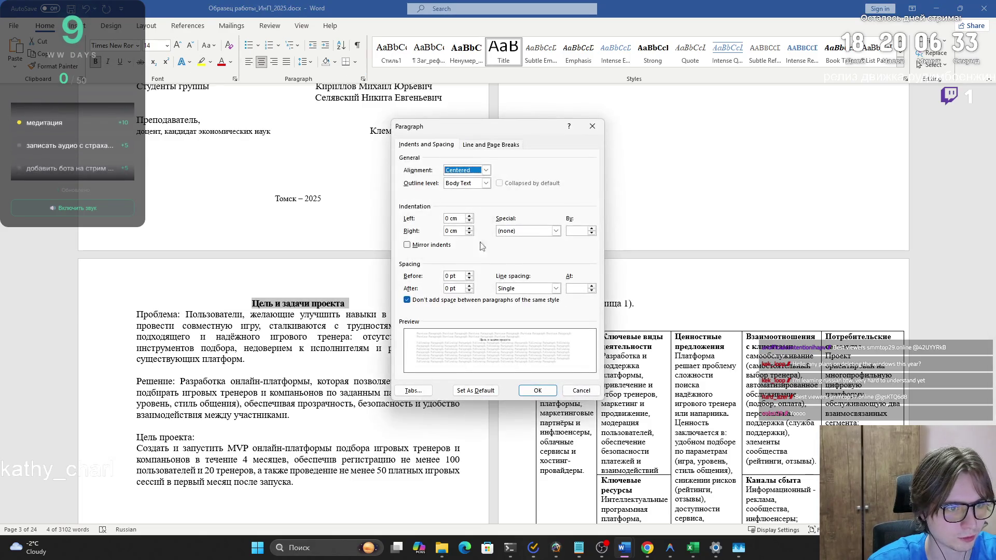
{"action": "left_click", "coordinate": [526, 288]}
{"action": "left_click", "coordinate": [512, 304]}
{"action": "left_click", "coordinate": [534, 390]}
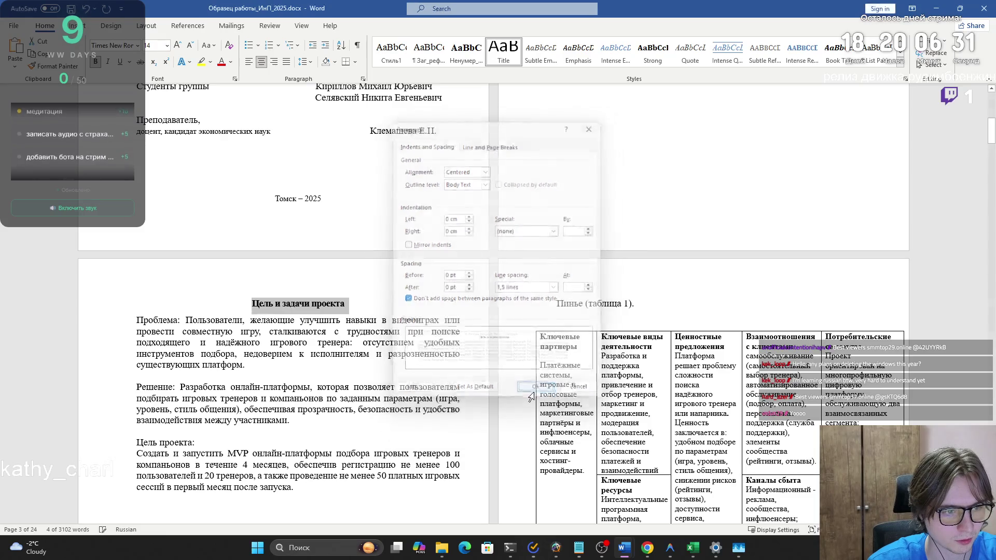
{"action": "left_click", "coordinate": [367, 309]}
{"action": "triple_click", "coordinate": [352, 301]}
{"action": "left_click", "coordinate": [586, 263]}
{"action": "scroll", "coordinate": [587, 263], "scroll_direction": "up", "scroll_amount": 6}
Step: Try updating the empty table of contents, dismiss the warnings, then delete the empty block
{"action": "scroll", "coordinate": [586, 263], "scroll_direction": "up", "scroll_amount": 3}
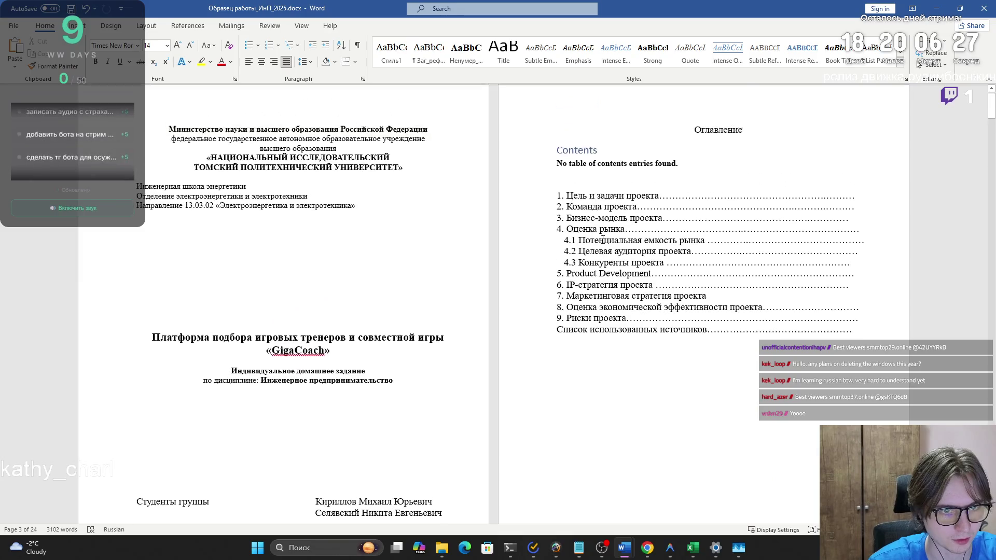
{"action": "left_click", "coordinate": [605, 135]}
{"action": "left_click", "coordinate": [493, 302]}
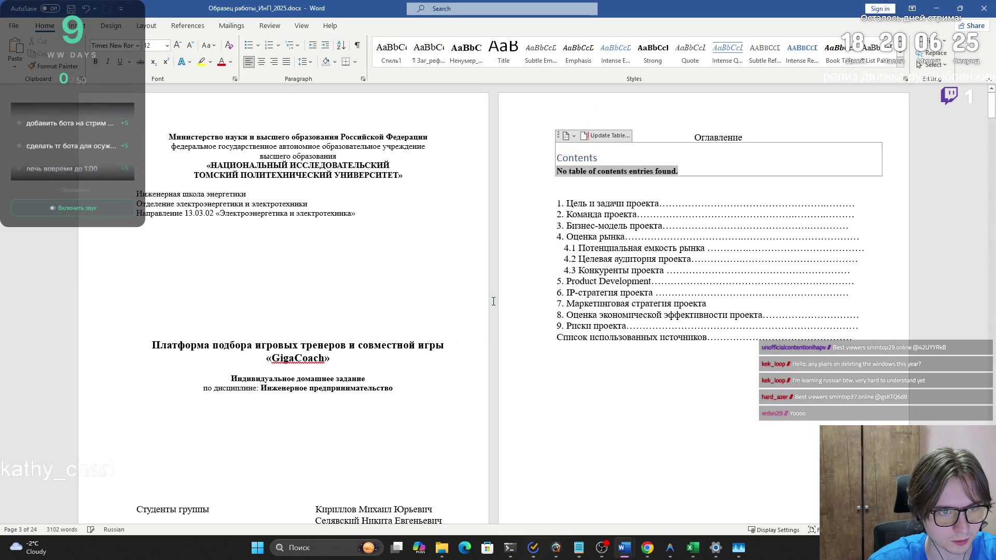
{"action": "left_click", "coordinate": [573, 136]}
{"action": "left_click", "coordinate": [609, 217]}
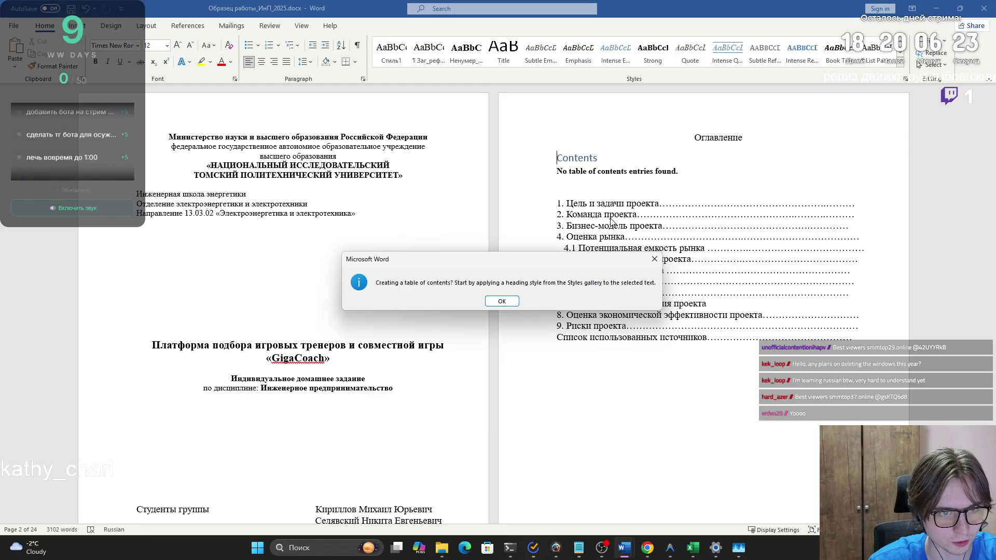
{"action": "left_click", "coordinate": [497, 301]}
{"action": "left_click", "coordinate": [571, 136]}
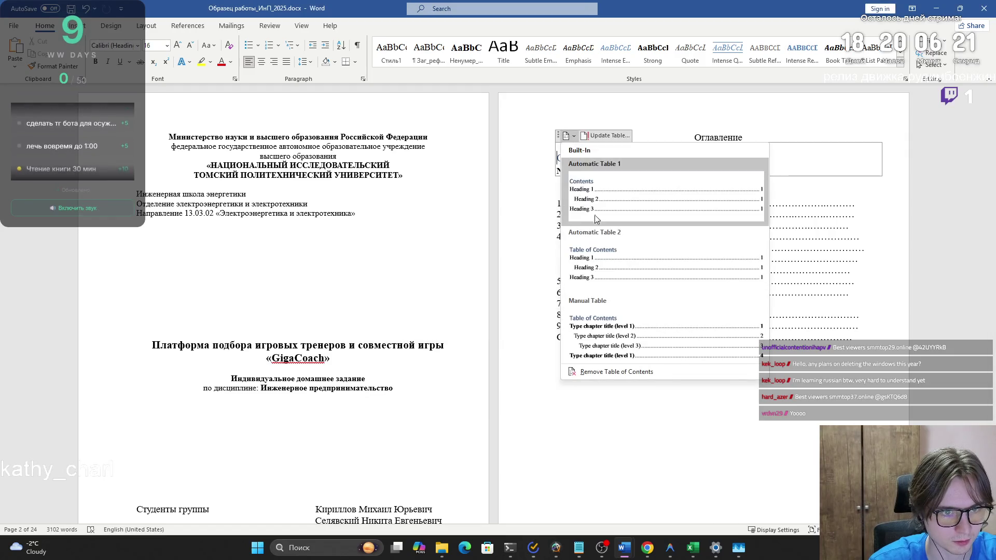
{"action": "left_click", "coordinate": [586, 214]}
{"action": "key", "text": "Return"}
{"action": "key", "text": "shift+Down"}
{"action": "key", "text": "shift+Down"}
{"action": "key", "text": "Delete"}
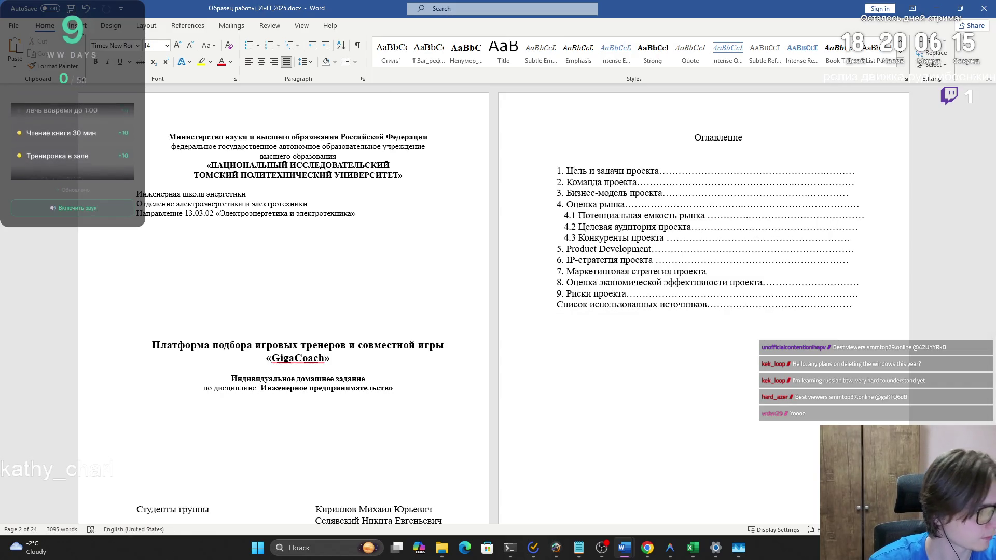
Step: Insert a fresh Automatic Table 1 contents table and close the Word information message
{"action": "left_click", "coordinate": [77, 26]}
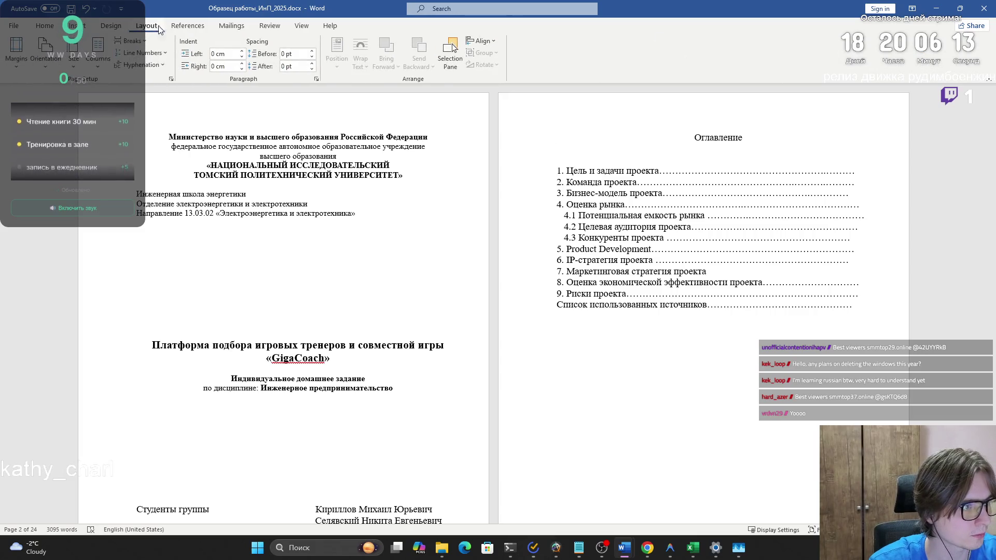
{"action": "left_click", "coordinate": [176, 27]}
{"action": "left_click", "coordinate": [18, 64]}
{"action": "left_click", "coordinate": [60, 129]}
{"action": "left_click", "coordinate": [501, 302]}
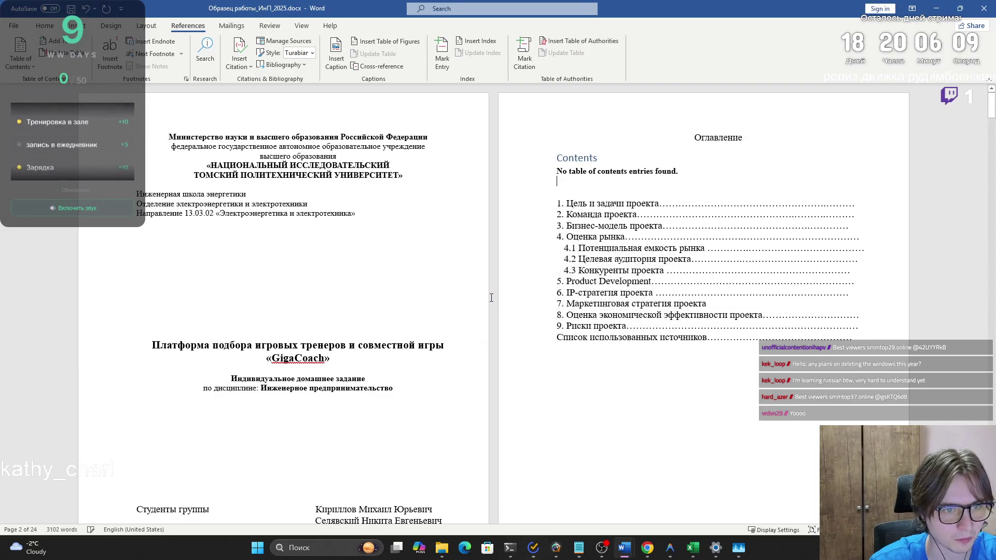
{"action": "scroll", "coordinate": [285, 260], "scroll_direction": "down", "scroll_amount": 8}
{"action": "left_click_drag", "start_coordinate": [269, 254], "coordinate": [337, 254]}
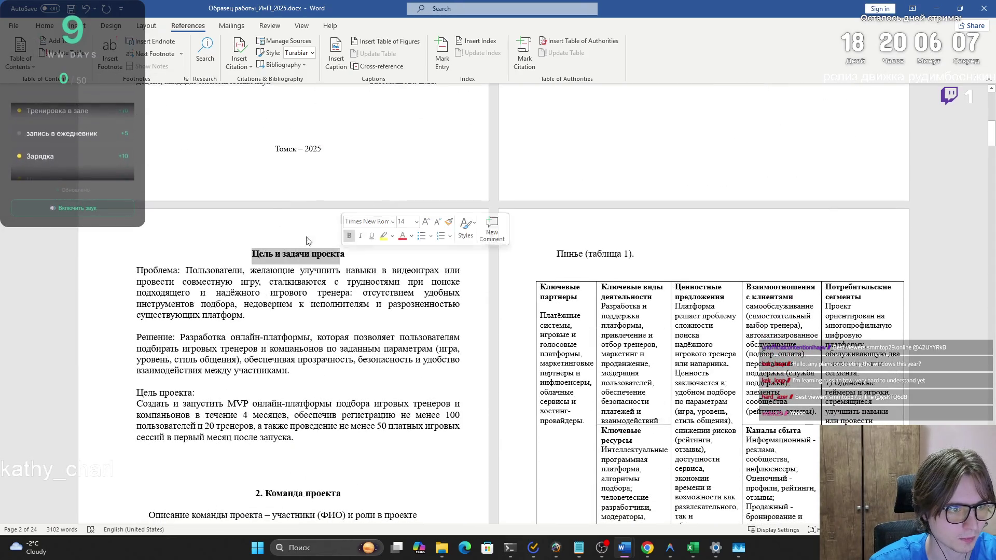
Step: Apply the numbered '1 Раздел' style to the 'Цель и задачи проекта' heading
{"action": "left_click", "coordinate": [252, 254]}
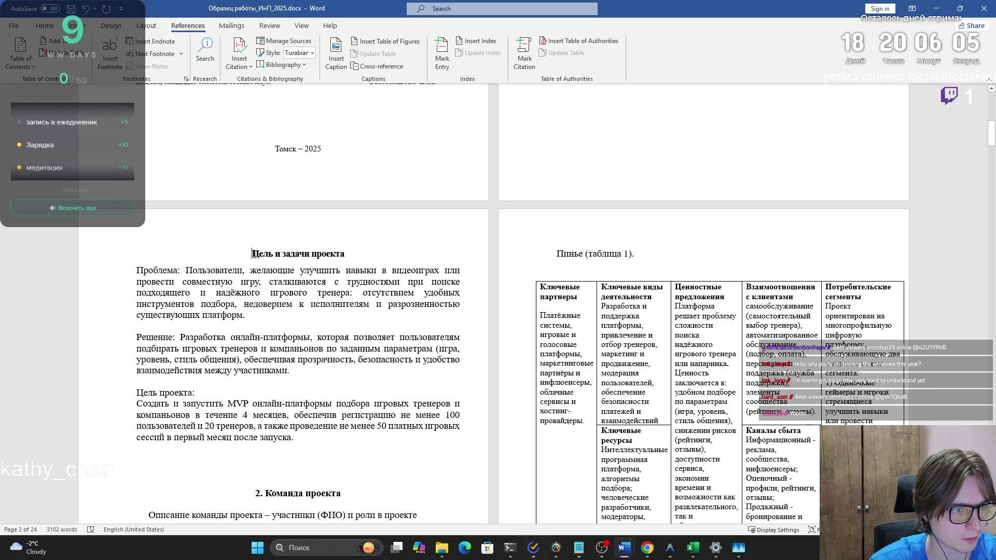
{"action": "left_click", "coordinate": [27, 26]}
{"action": "left_click", "coordinate": [41, 21]}
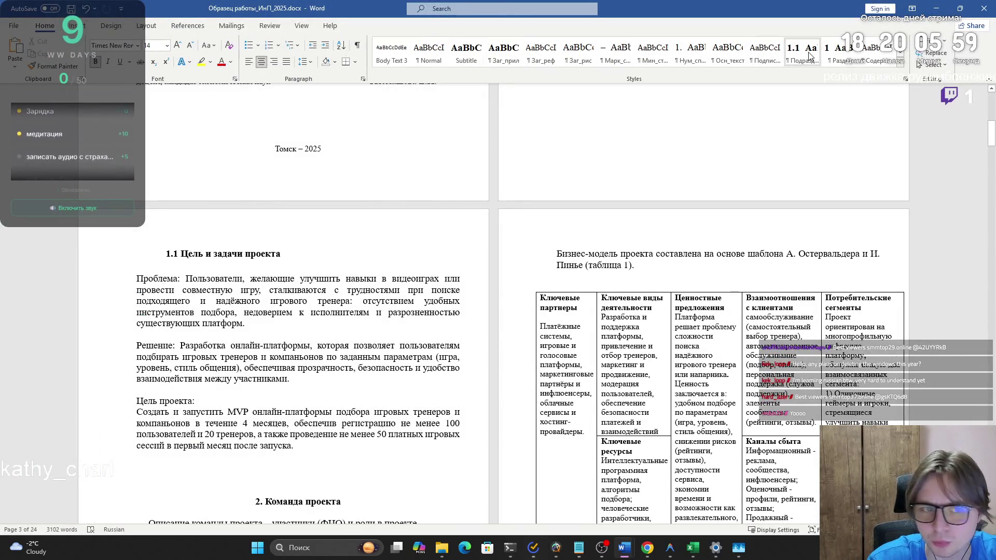
{"action": "left_click", "coordinate": [829, 51]}
Step: Try to update the automatic table of contents, and dismiss Word's message
{"action": "scroll", "coordinate": [597, 148], "scroll_direction": "up", "scroll_amount": 15}
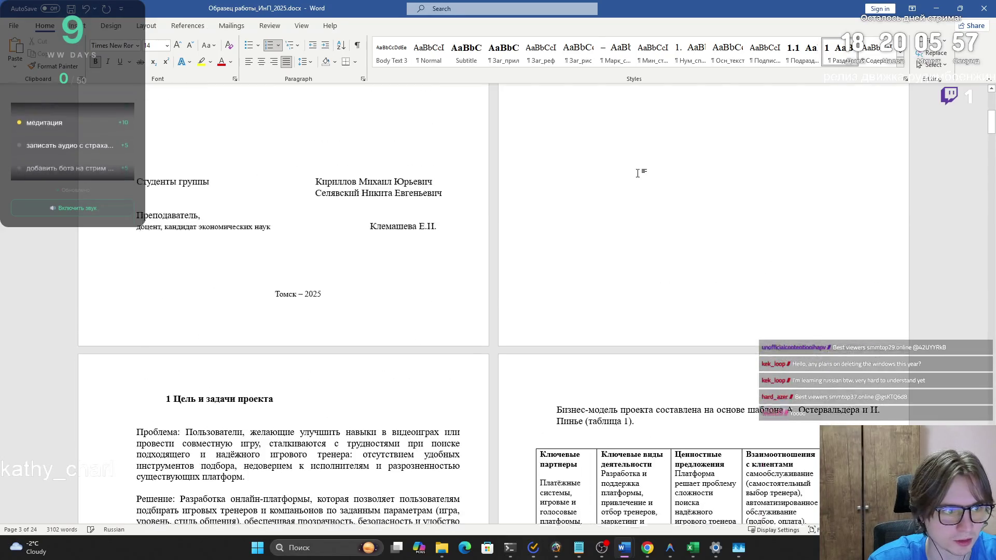
{"action": "left_click", "coordinate": [597, 148]}
{"action": "left_click", "coordinate": [604, 135]}
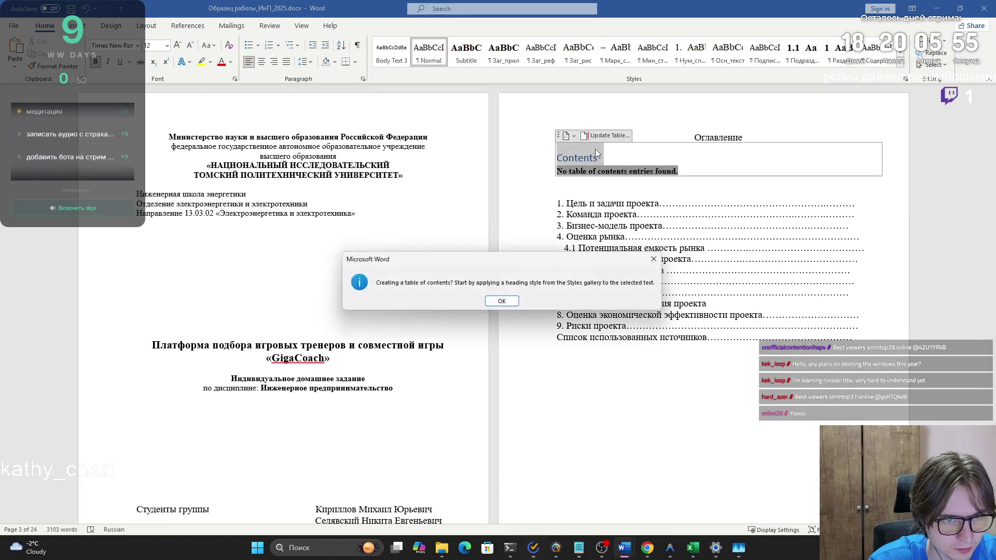
{"action": "left_click", "coordinate": [503, 300]}
Step: Select the 'Цель и задачи проекта' heading text and expand the full styles gallery
{"action": "scroll", "coordinate": [503, 300], "scroll_direction": "down", "scroll_amount": 8}
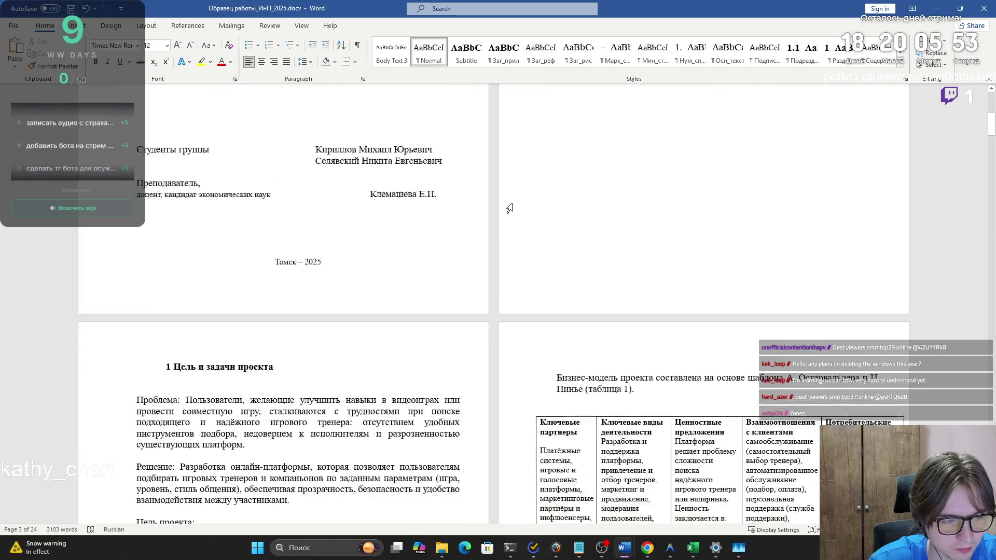
{"action": "left_click", "coordinate": [283, 329]}
{"action": "left_click_drag", "start_coordinate": [283, 330], "coordinate": [173, 325]}
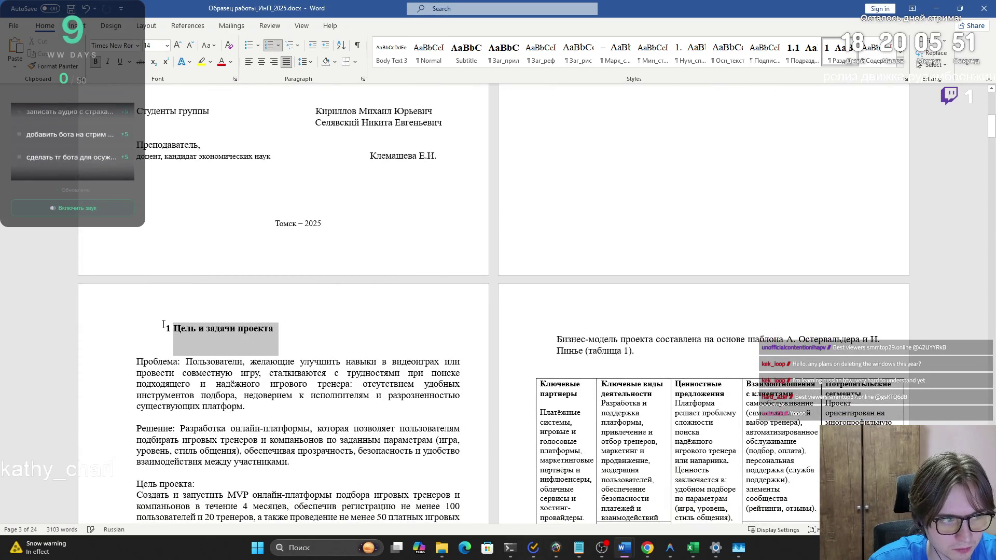
{"action": "left_click", "coordinate": [900, 62]}
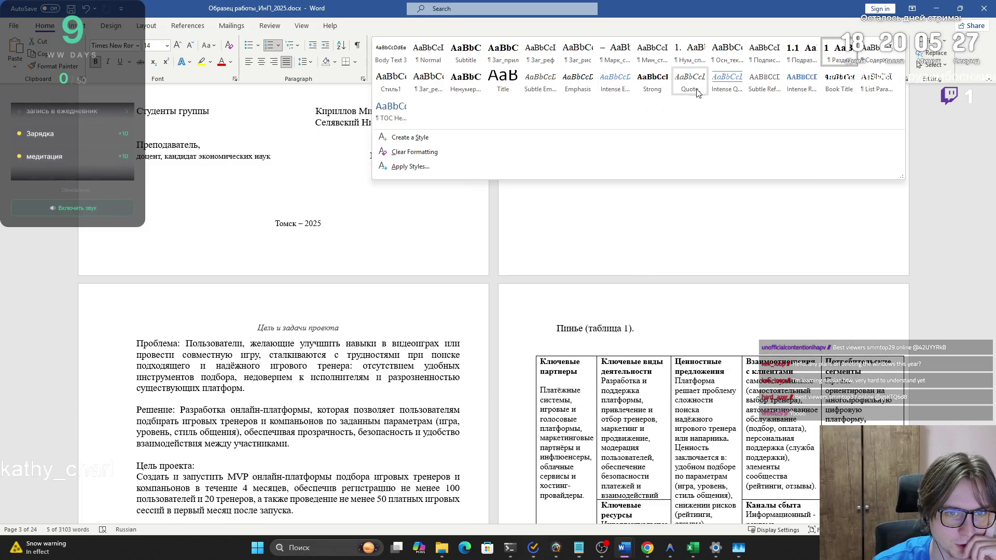
Step: Give the heading the Book Title style and delete the empty automatic Contents table
{"action": "left_click", "coordinate": [839, 81]}
{"action": "scroll", "coordinate": [674, 135], "scroll_direction": "up", "scroll_amount": 7}
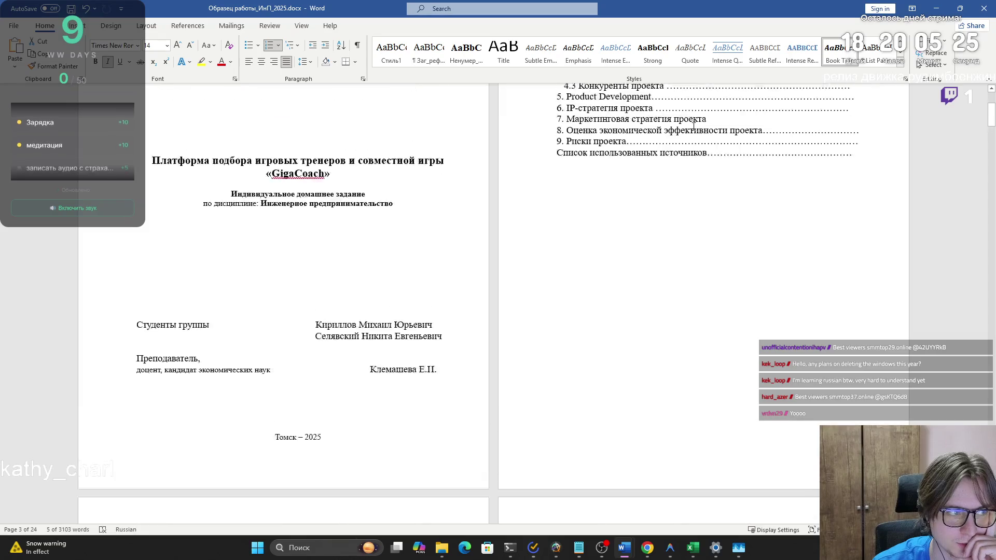
{"action": "left_click", "coordinate": [591, 133]}
{"action": "left_click", "coordinate": [589, 110]}
{"action": "key", "text": "Return"}
{"action": "left_click_drag", "start_coordinate": [596, 178], "coordinate": [558, 134]}
{"action": "key", "text": "Delete"}
{"action": "key", "text": "Delete"}
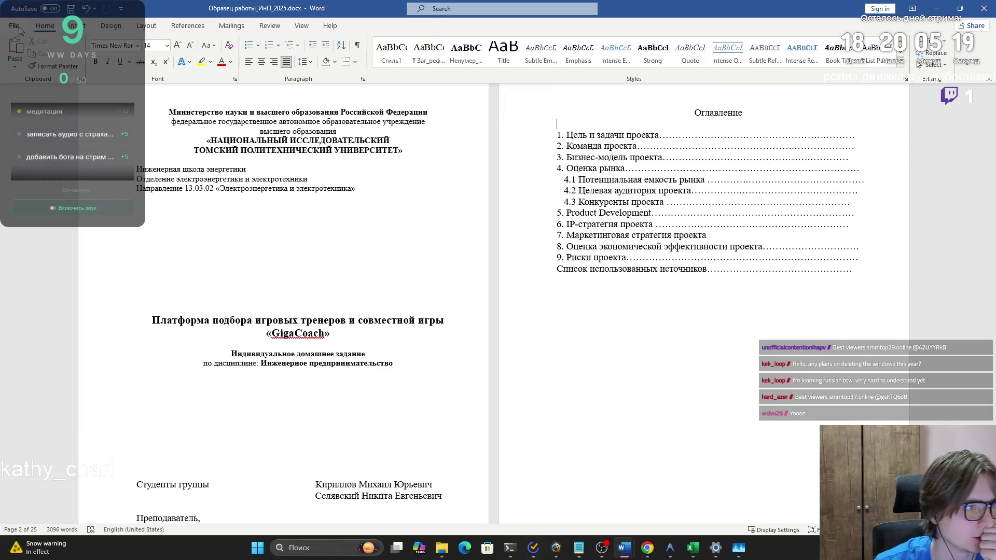
Step: Browse the Display and Advanced pages of Word Options
{"action": "left_click", "coordinate": [23, 26]}
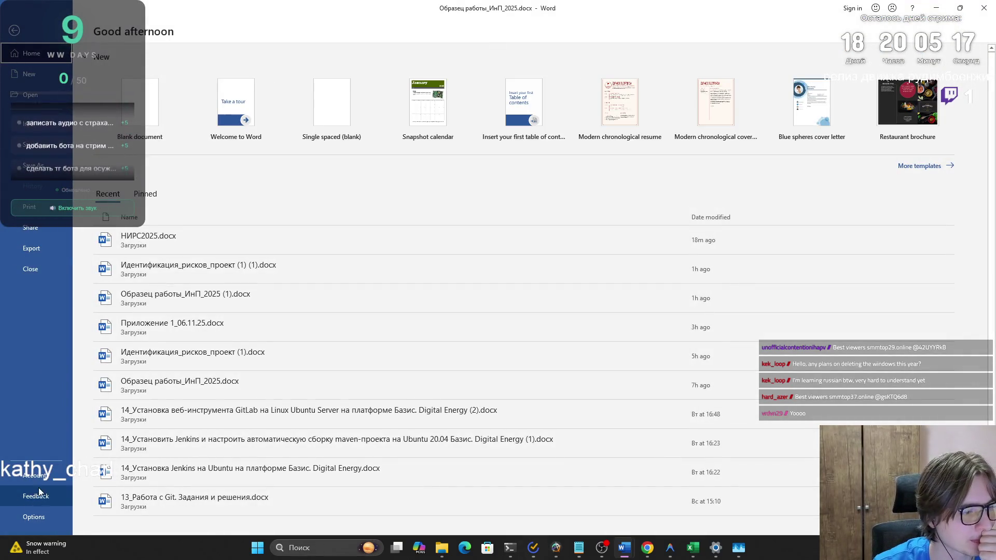
{"action": "left_click", "coordinate": [36, 517]}
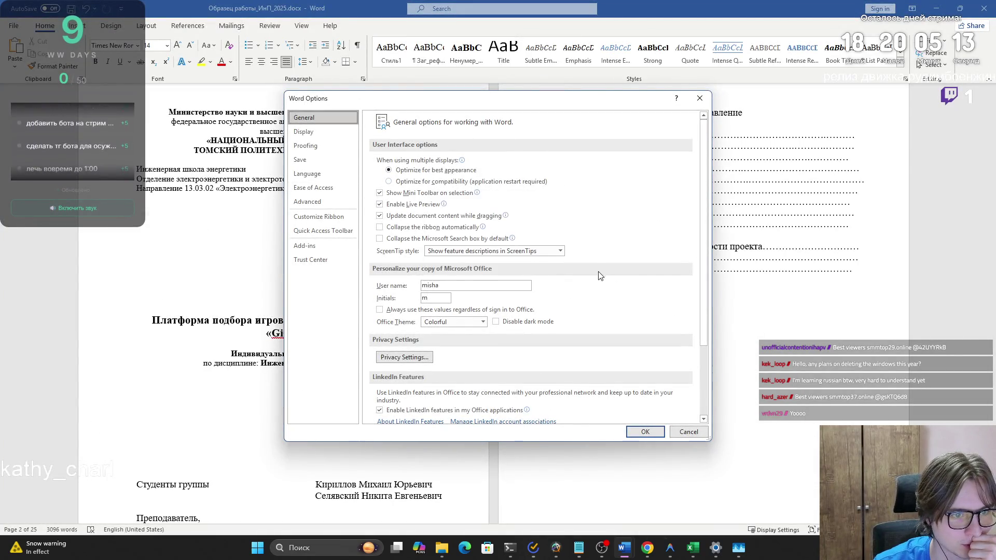
{"action": "scroll", "coordinate": [595, 267], "scroll_direction": "down", "scroll_amount": 3}
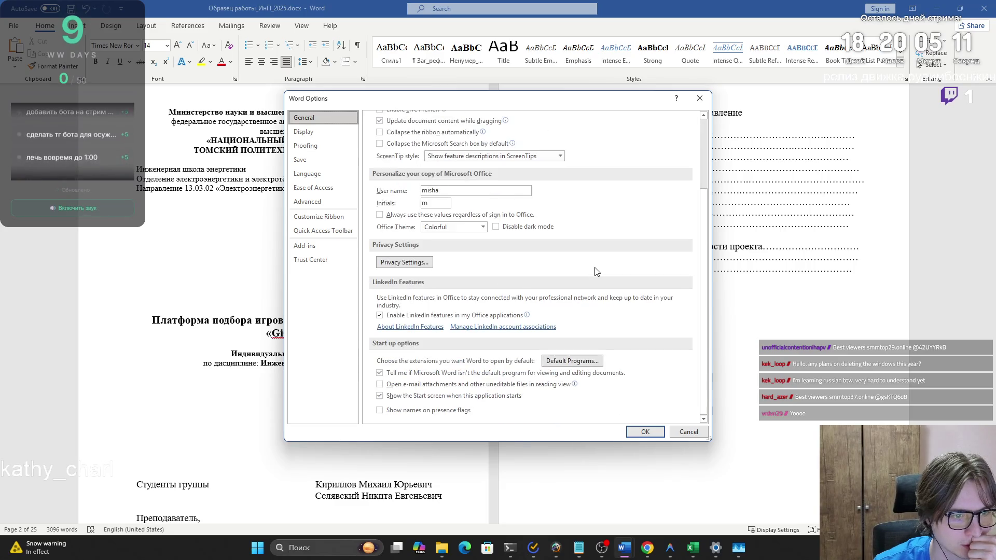
{"action": "left_click", "coordinate": [319, 136]}
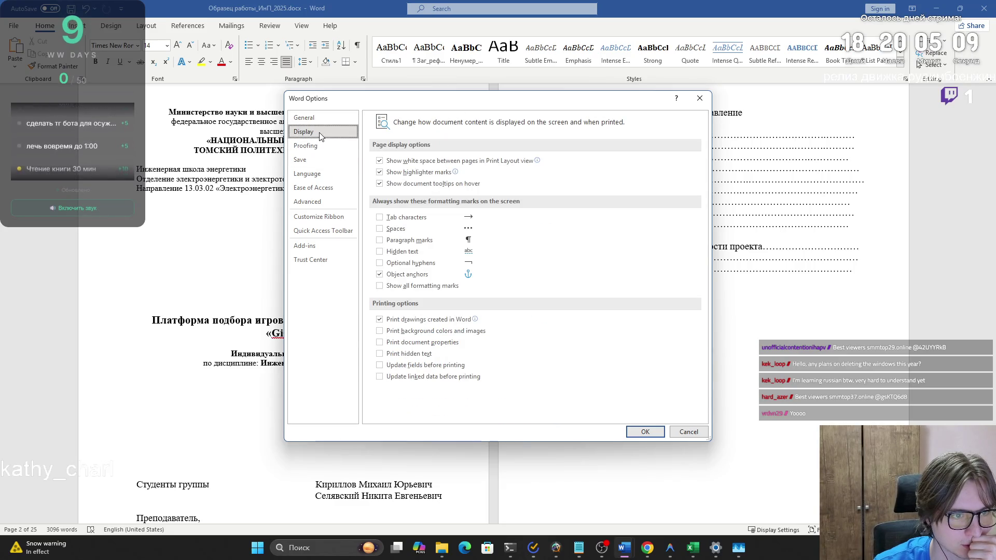
{"action": "left_click", "coordinate": [310, 201]}
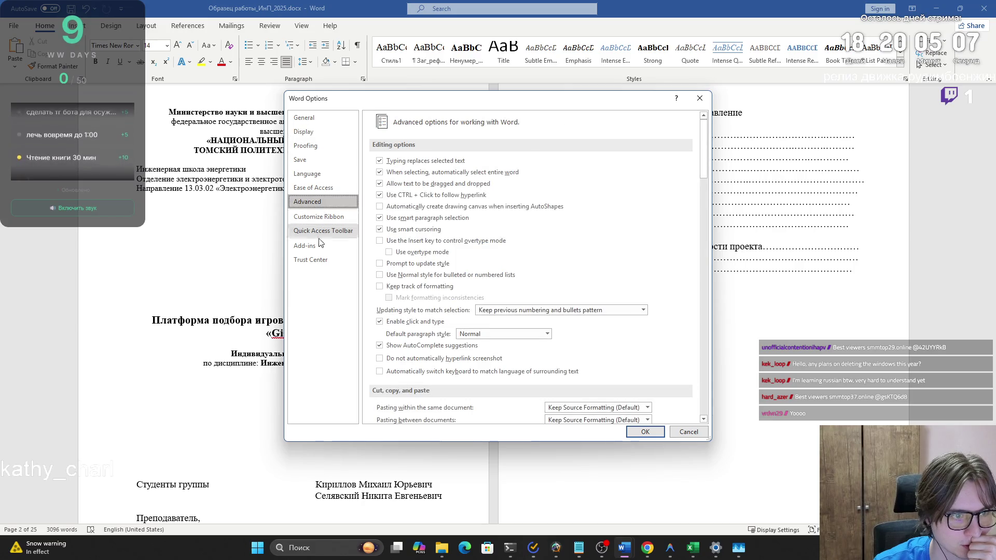
{"action": "scroll", "coordinate": [441, 229], "scroll_direction": "down", "scroll_amount": 4}
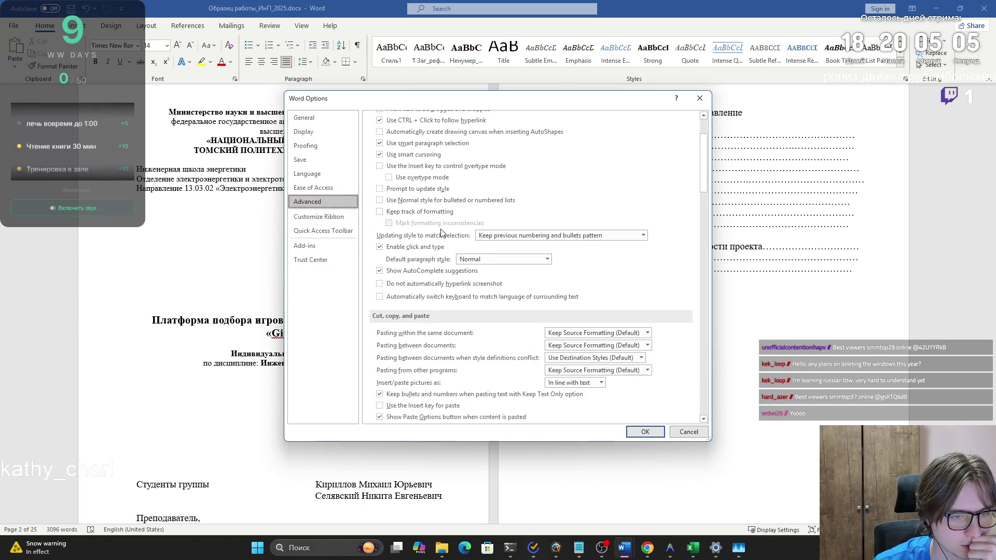
{"action": "scroll", "coordinate": [439, 233], "scroll_direction": "down", "scroll_amount": 6}
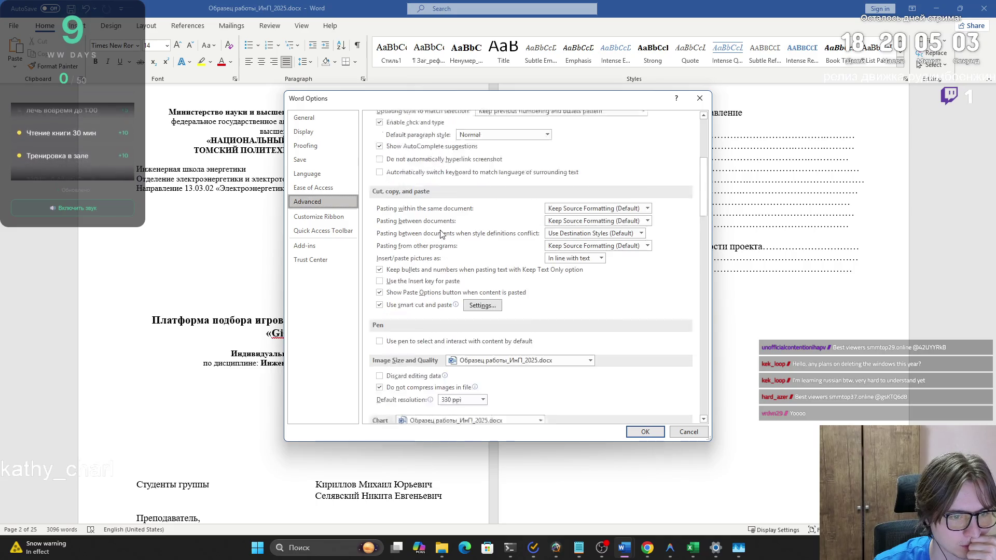
{"action": "scroll", "coordinate": [439, 233], "scroll_direction": "down", "scroll_amount": 10}
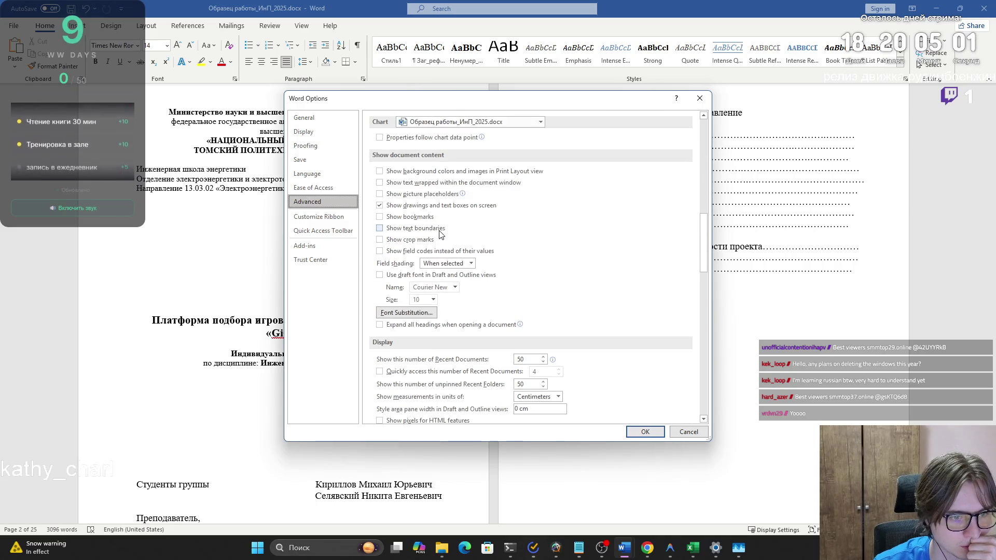
{"action": "scroll", "coordinate": [441, 235], "scroll_direction": "down", "scroll_amount": 20}
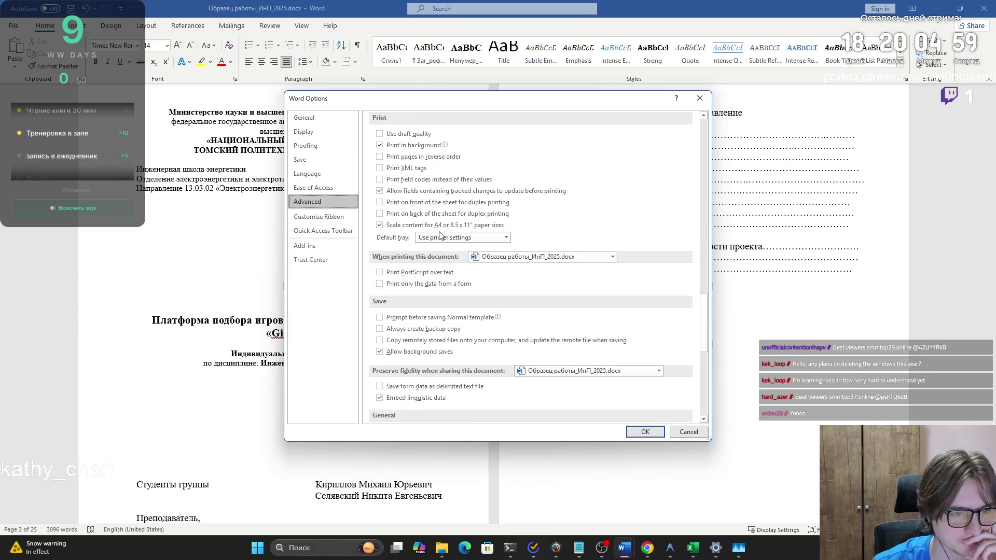
Step: On the Language page, select the Russian display language and request its language pack
{"action": "left_click", "coordinate": [309, 189]}
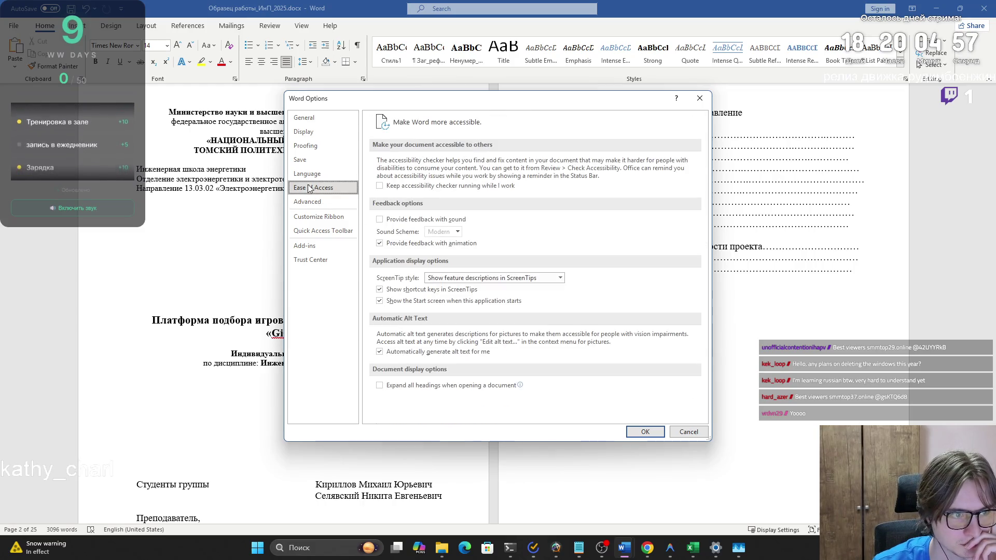
{"action": "left_click", "coordinate": [356, 177]}
{"action": "left_click", "coordinate": [475, 173]}
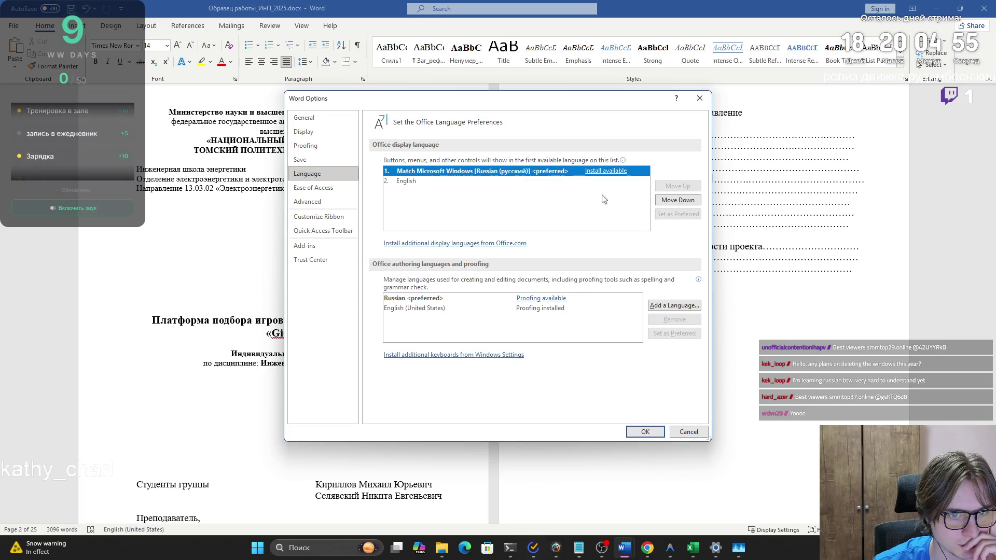
{"action": "left_click", "coordinate": [580, 181]}
{"action": "left_click", "coordinate": [477, 173]}
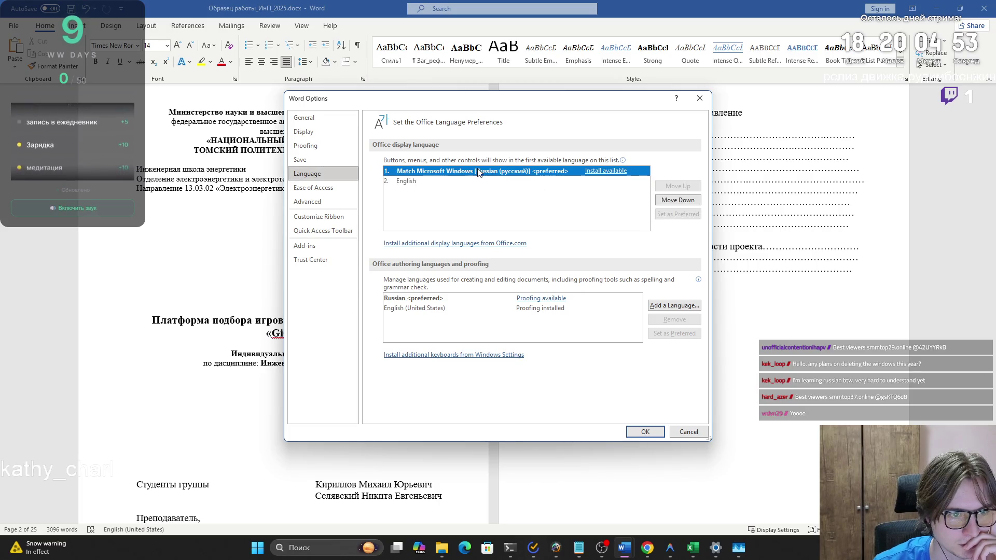
{"action": "left_click", "coordinate": [605, 176]}
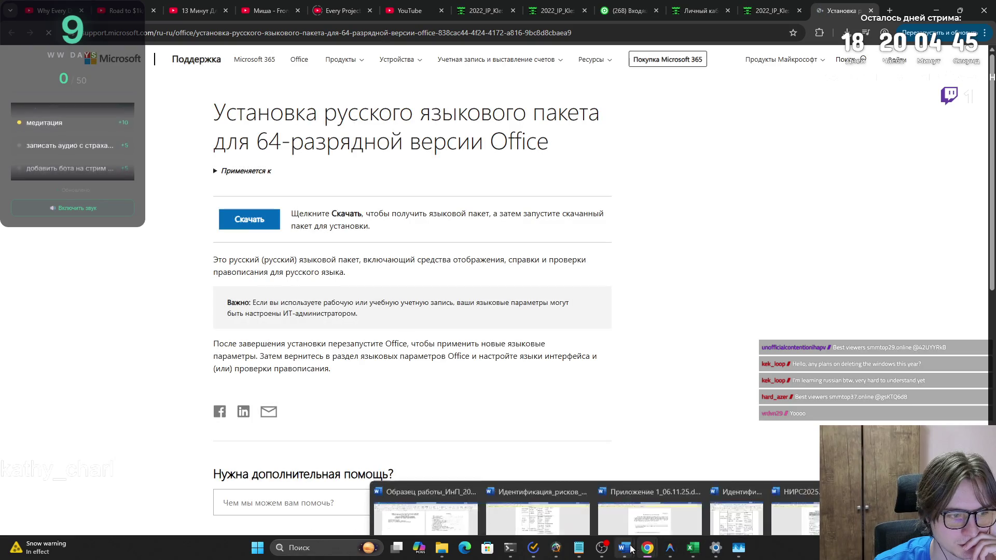
Step: Download the Russian 64-bit Office language pack, then return to Word and close Word Options
{"action": "left_click", "coordinate": [268, 229]}
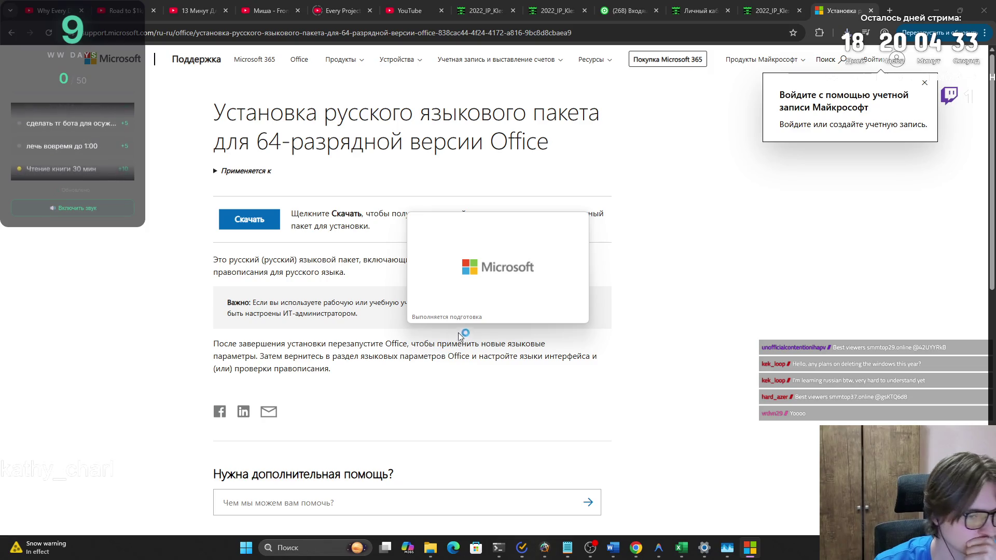
{"action": "mouse_move", "coordinate": [612, 547]}
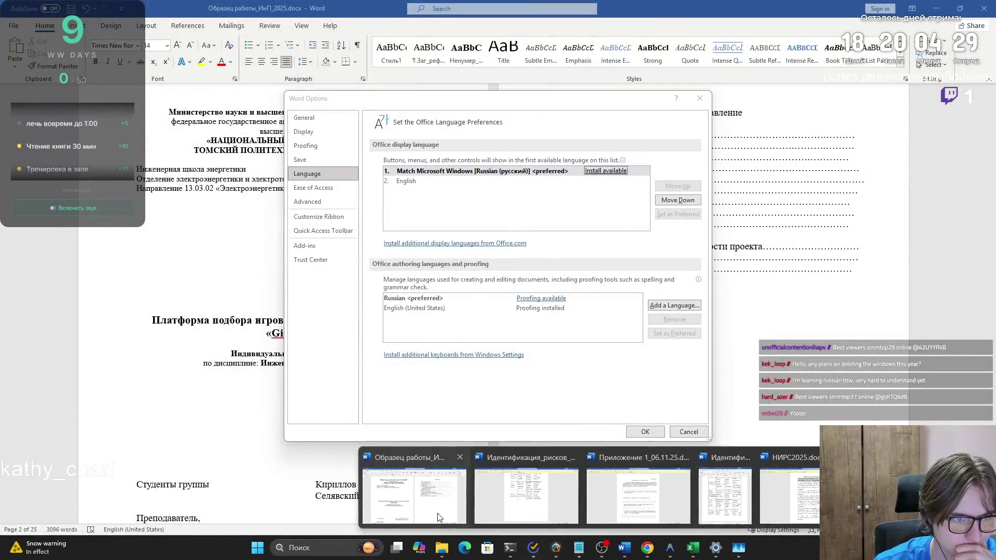
{"action": "left_click", "coordinate": [438, 517]}
{"action": "left_click", "coordinate": [645, 432]}
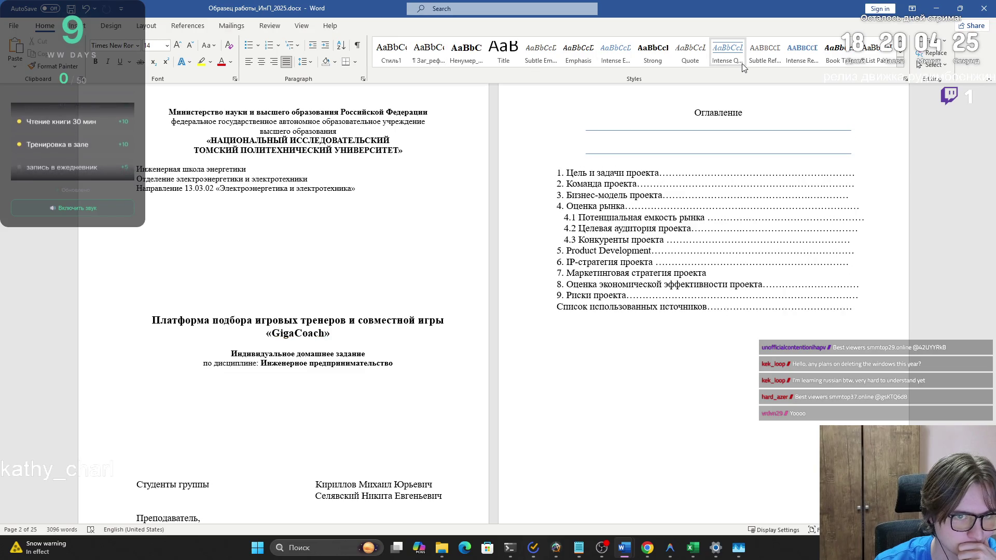
Step: Insert an automatic table of contents from References, then delete the empty result
{"action": "left_click", "coordinate": [654, 122]}
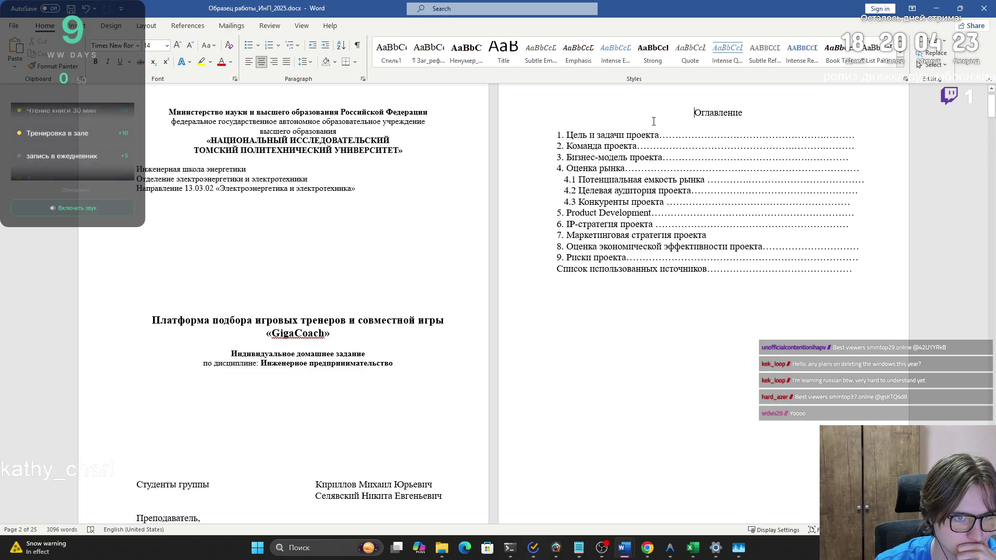
{"action": "left_click", "coordinate": [150, 27]}
{"action": "left_click", "coordinate": [187, 25]}
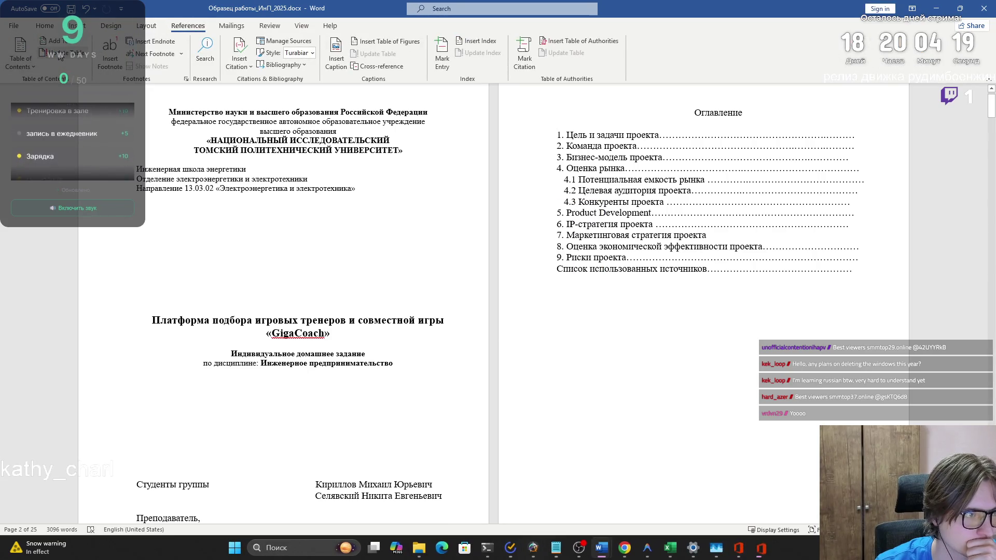
{"action": "left_click", "coordinate": [749, 555]}
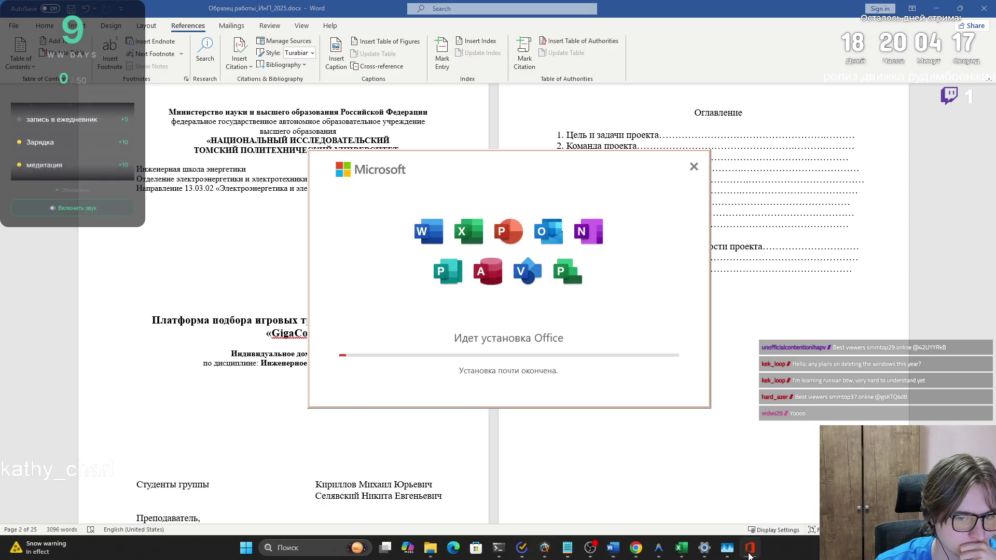
{"action": "left_click", "coordinate": [19, 61]}
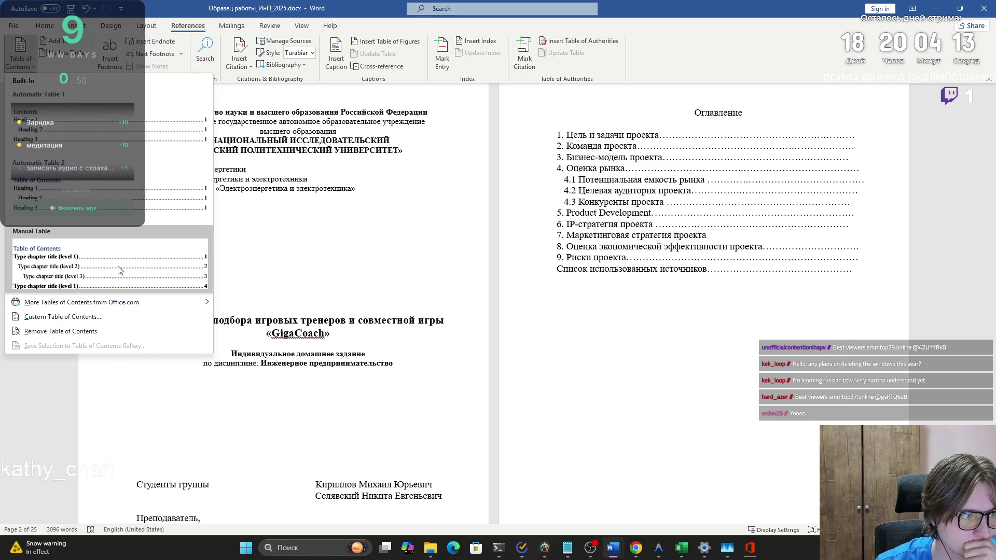
{"action": "left_click", "coordinate": [91, 197]}
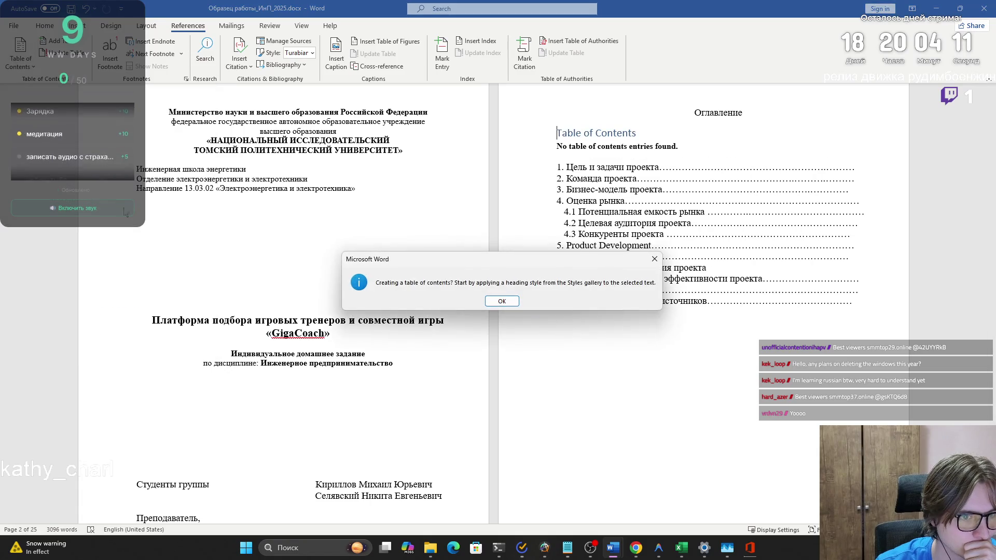
{"action": "left_click", "coordinate": [487, 304]}
{"action": "left_click", "coordinate": [577, 135]}
{"action": "key", "text": "Delete"}
{"action": "key", "text": "Return"}
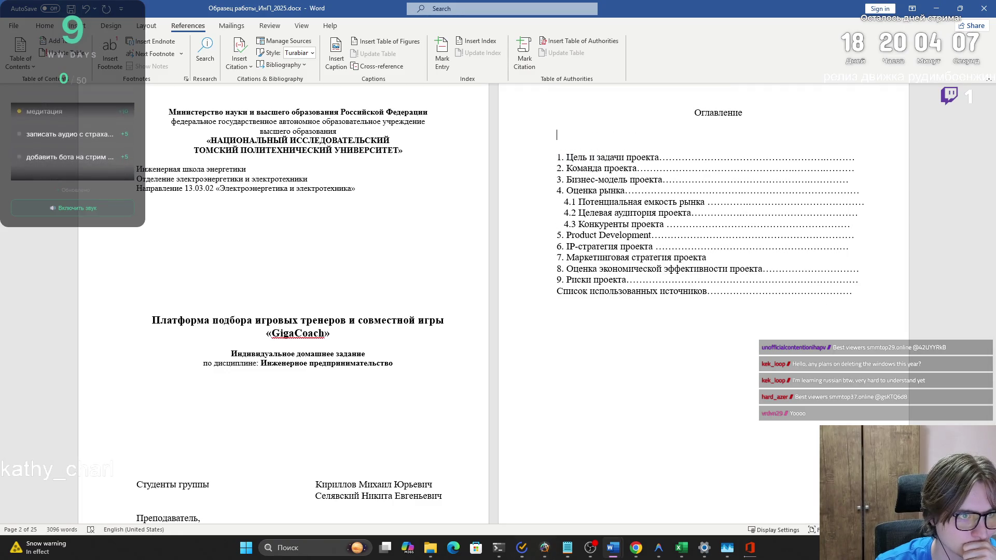
Step: Test marking a line above the contents list as a contents level, then undo it
{"action": "left_click", "coordinate": [20, 52]}
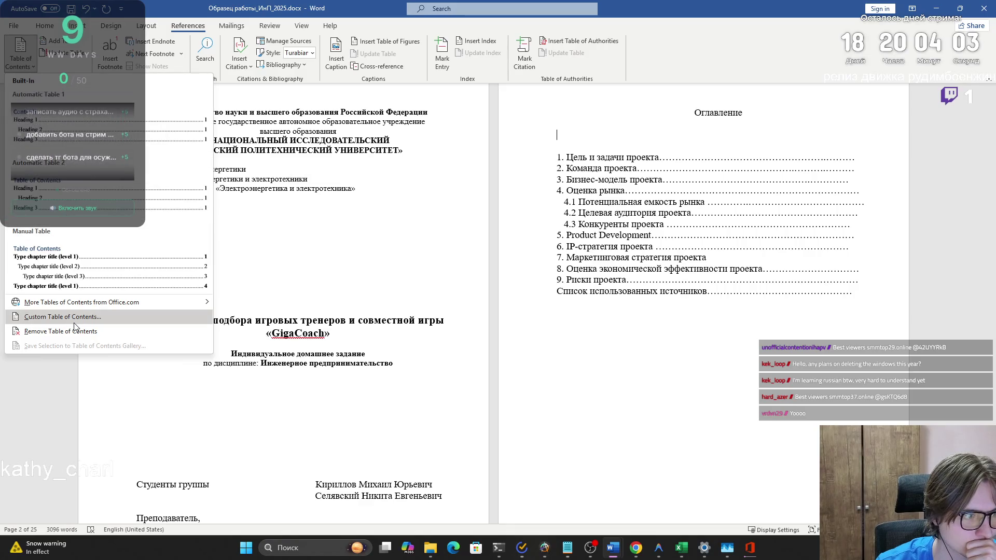
{"action": "key", "text": "Escape"}
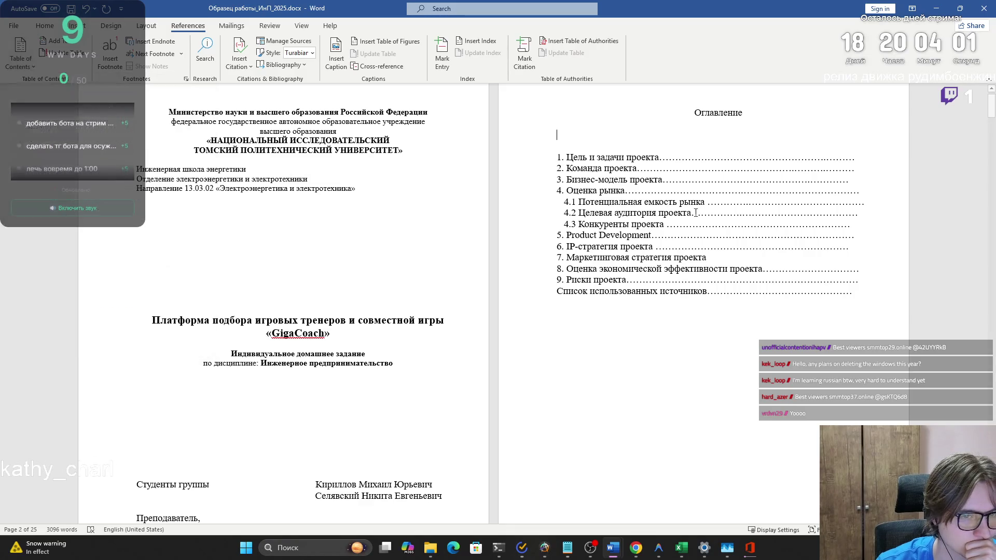
{"action": "left_click_drag", "start_coordinate": [780, 224], "coordinate": [597, 223]}
{"action": "double_click", "coordinate": [595, 218]}
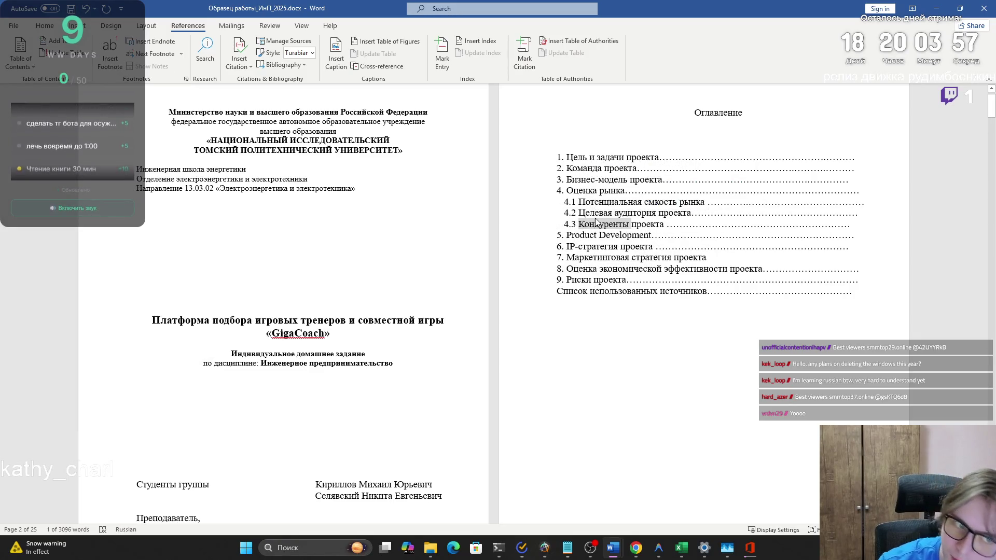
{"action": "left_click", "coordinate": [587, 138]}
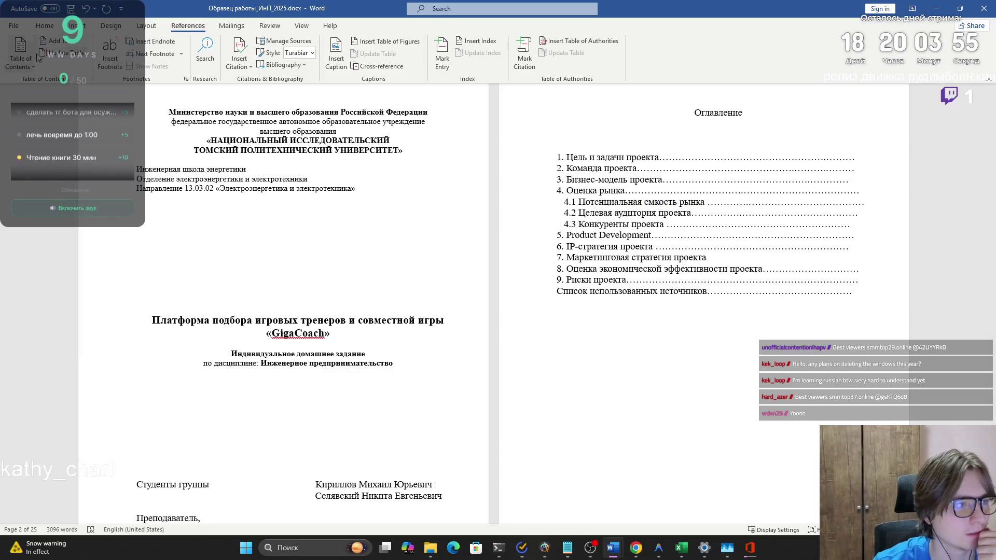
{"action": "left_click", "coordinate": [30, 69]}
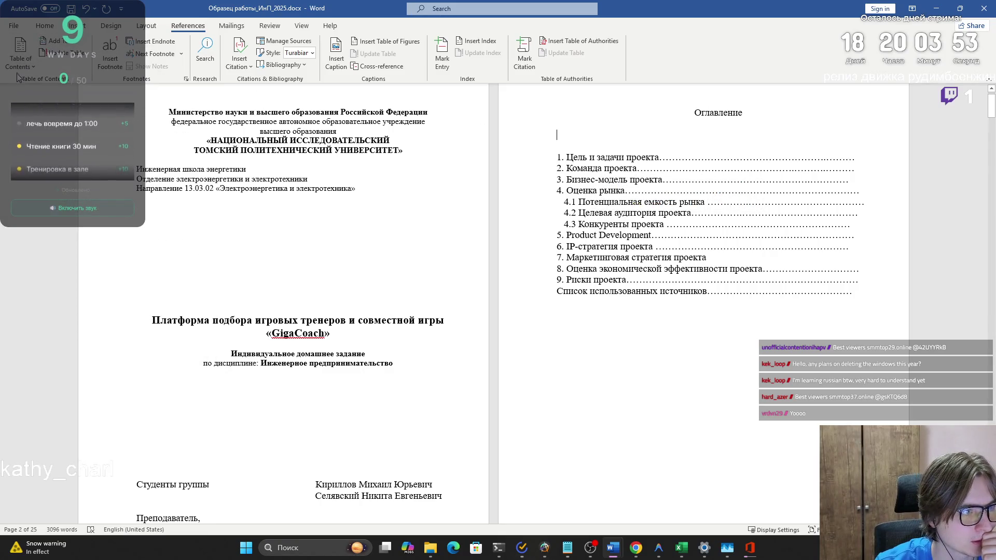
{"action": "mouse_move", "coordinate": [52, 44]}
{"action": "left_click", "coordinate": [65, 70]}
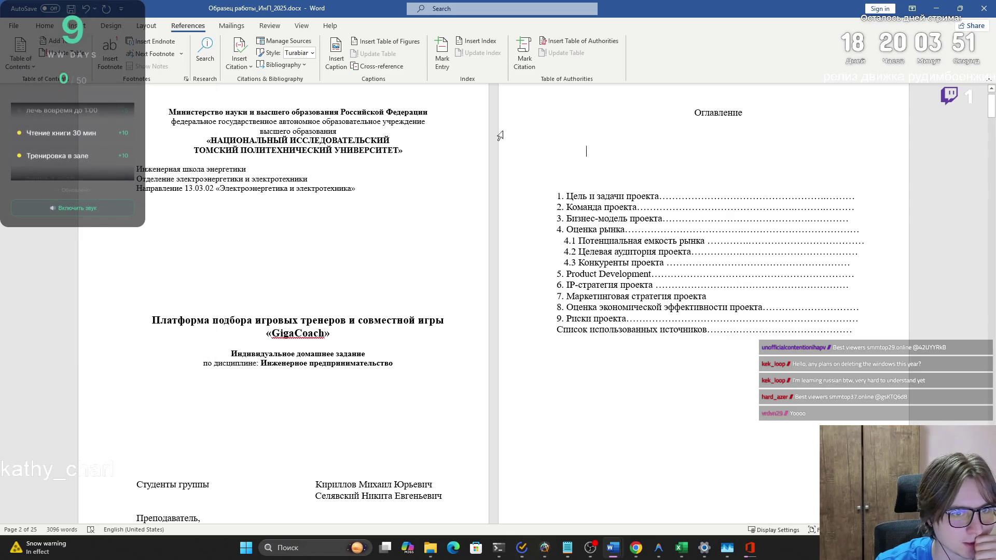
{"action": "type", "text": "фывфыв"}
{"action": "key", "text": "ctrl+z"}
{"action": "key", "text": "ctrl+z"}
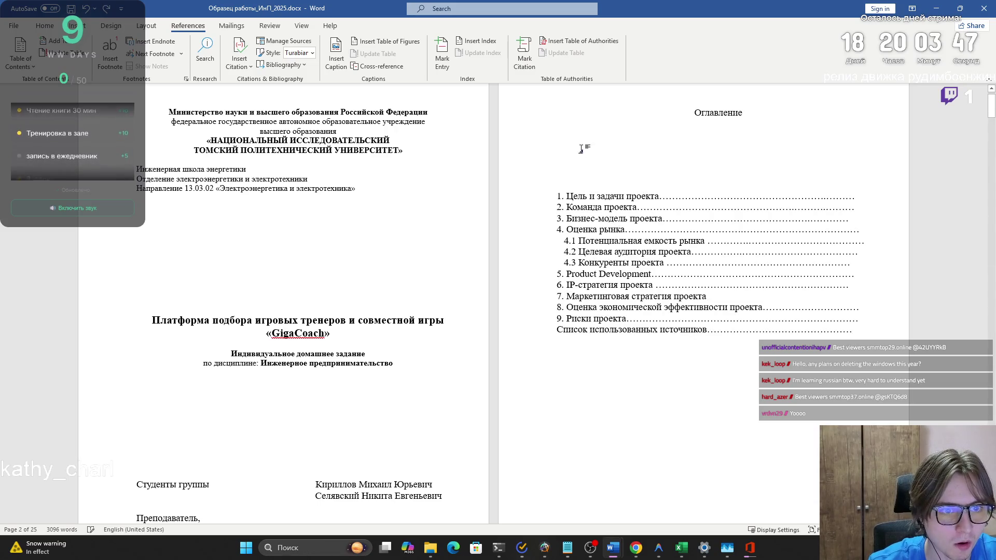
{"action": "key", "text": "ctrl+z"}
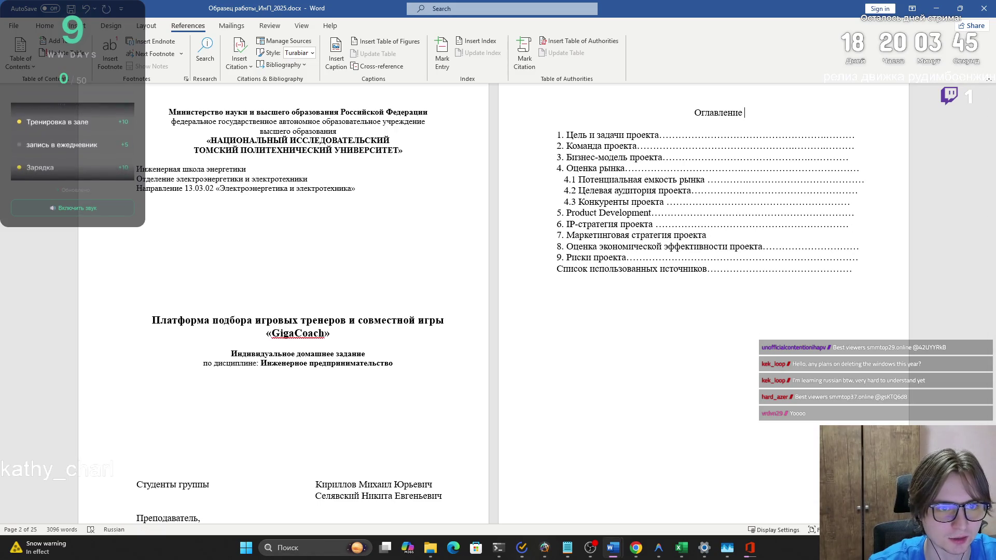
Step: Delete the heading '1 Цель и задачи проекта' and start retyping it as 'Ц' on a new line
{"action": "scroll", "coordinate": [125, 309], "scroll_direction": "down", "scroll_amount": 8}
{"action": "left_click", "coordinate": [125, 309]}
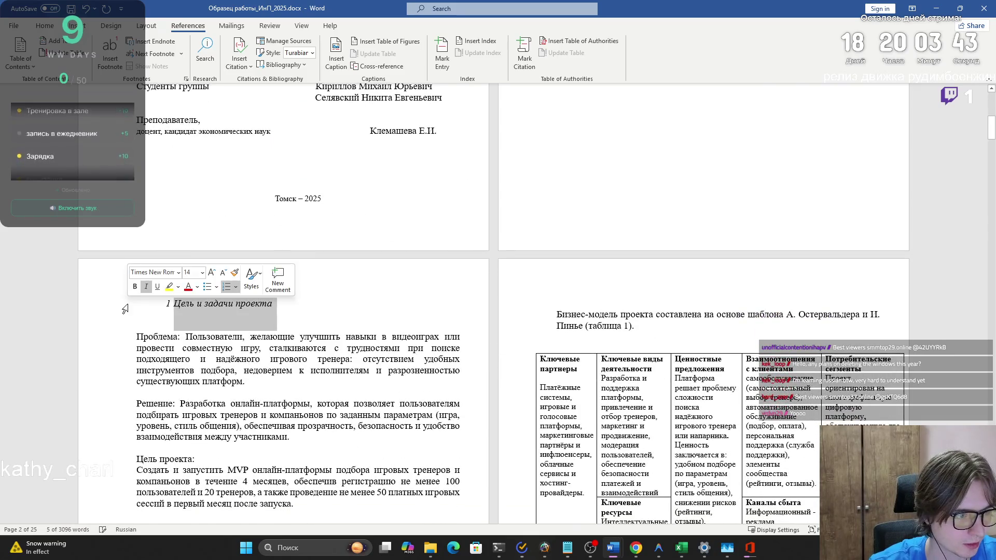
{"action": "key", "text": "Delete"}
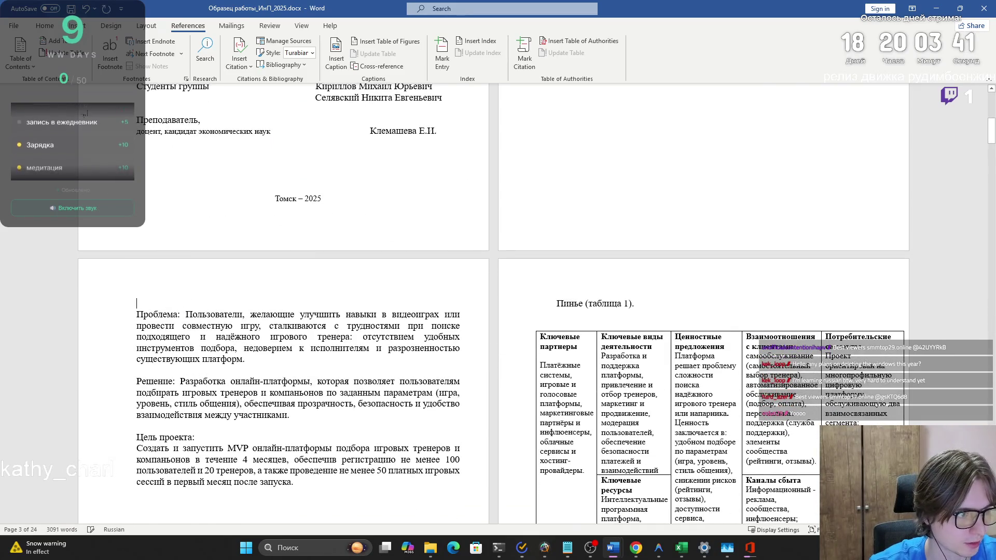
{"action": "key", "text": "Return"}
{"action": "type", "text": "Ц"}
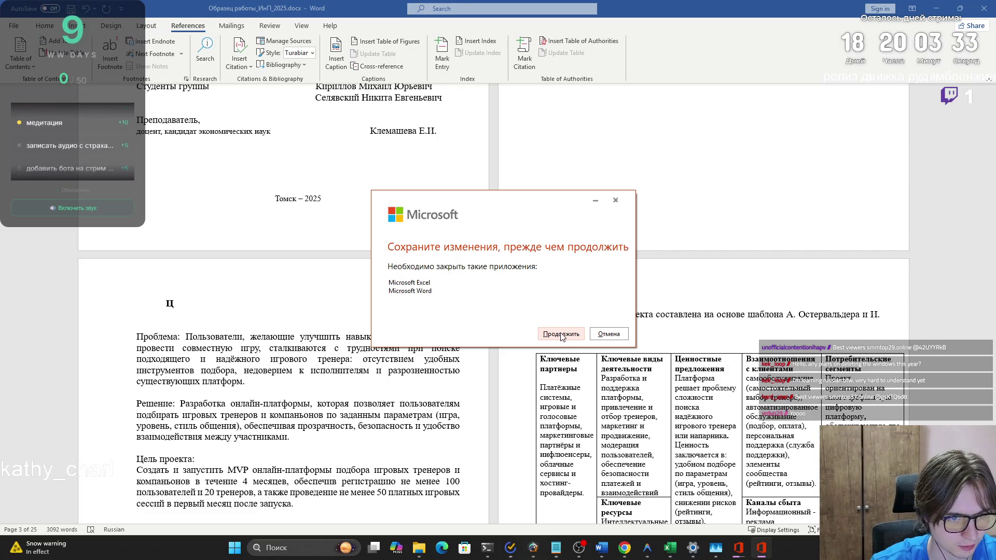
{"action": "left_click", "coordinate": [608, 333]}
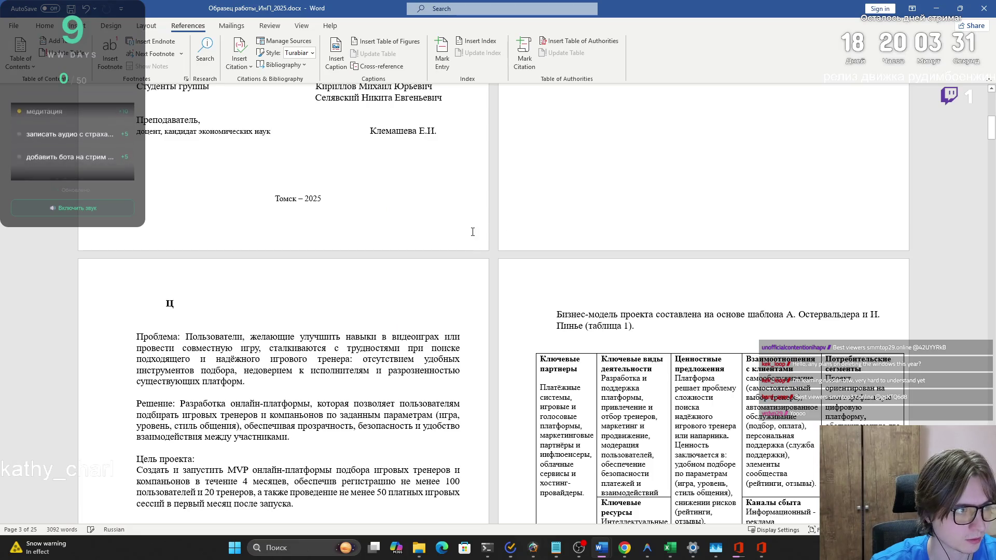
Step: Close the report, the risk identification and Приложение 1 documents, enabling saving on each
{"action": "left_click", "coordinate": [992, 5]}
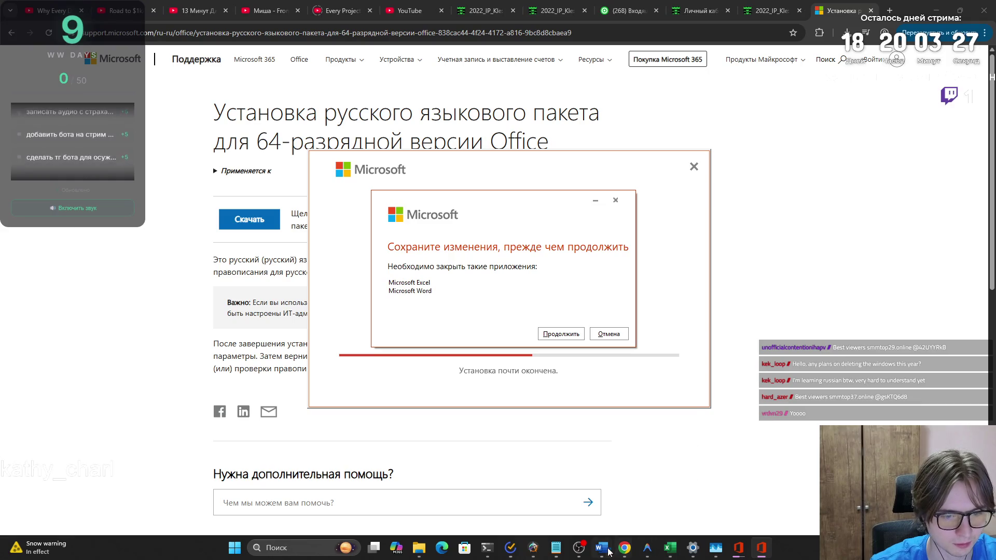
{"action": "mouse_move", "coordinate": [611, 551]}
{"action": "left_click", "coordinate": [456, 483]}
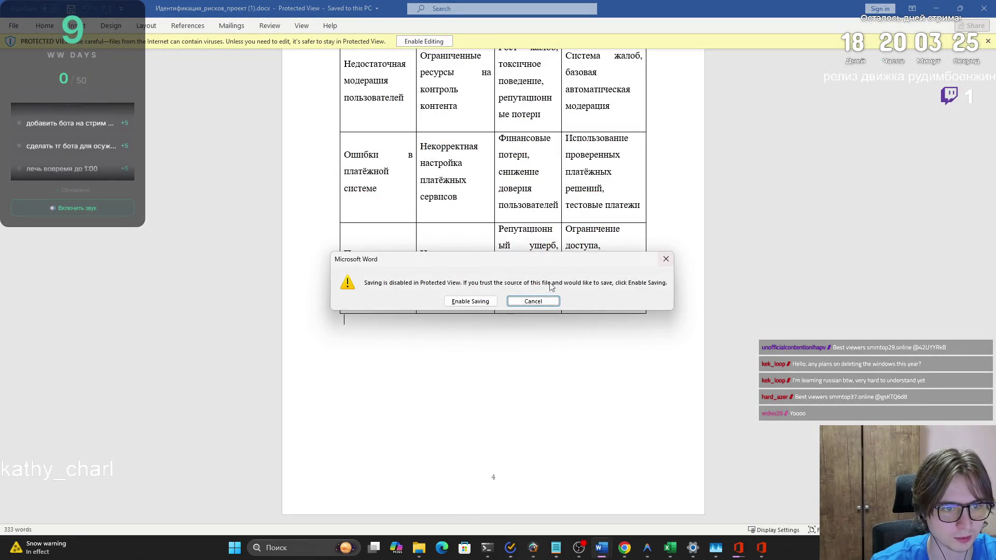
{"action": "left_click", "coordinate": [486, 303]}
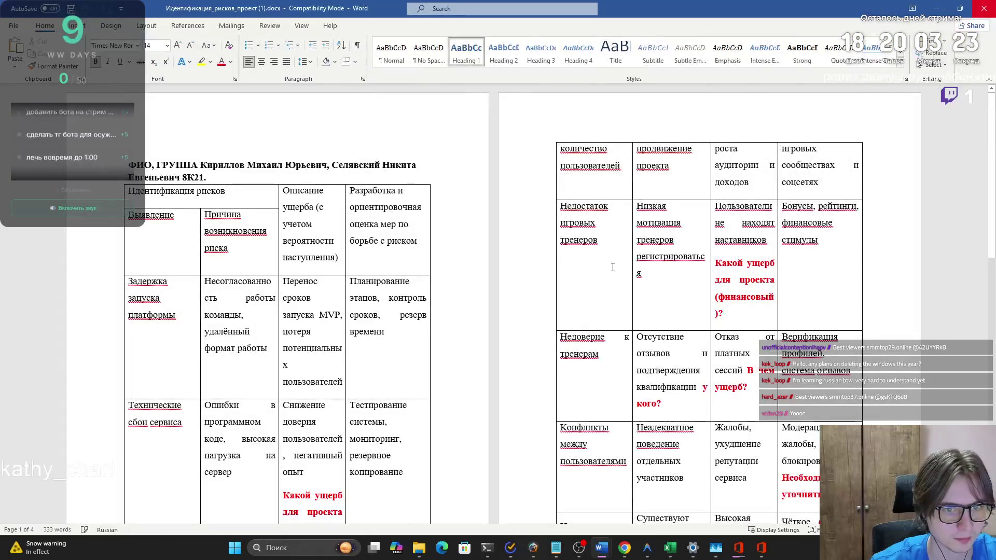
{"action": "left_click", "coordinate": [975, 8]}
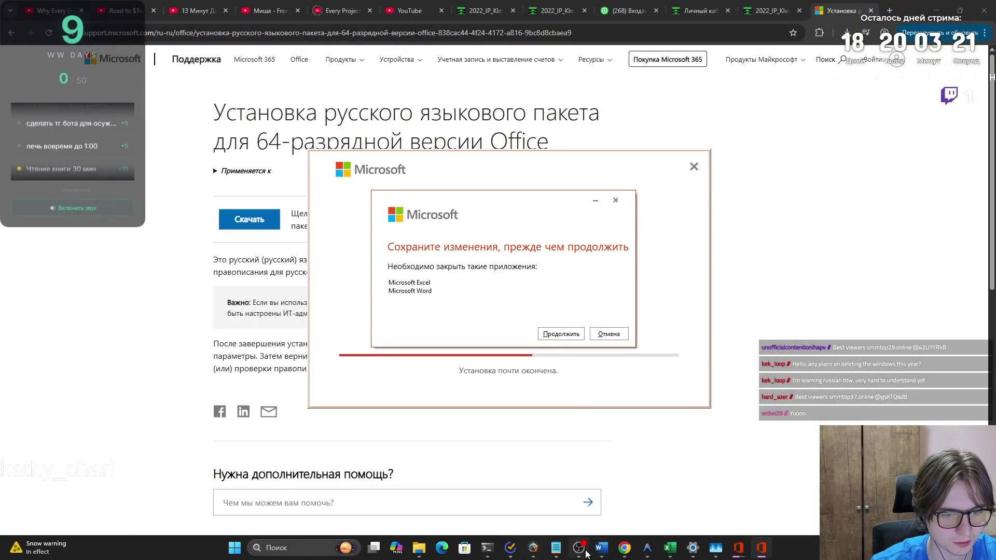
{"action": "mouse_move", "coordinate": [601, 548]}
{"action": "left_click", "coordinate": [506, 493]}
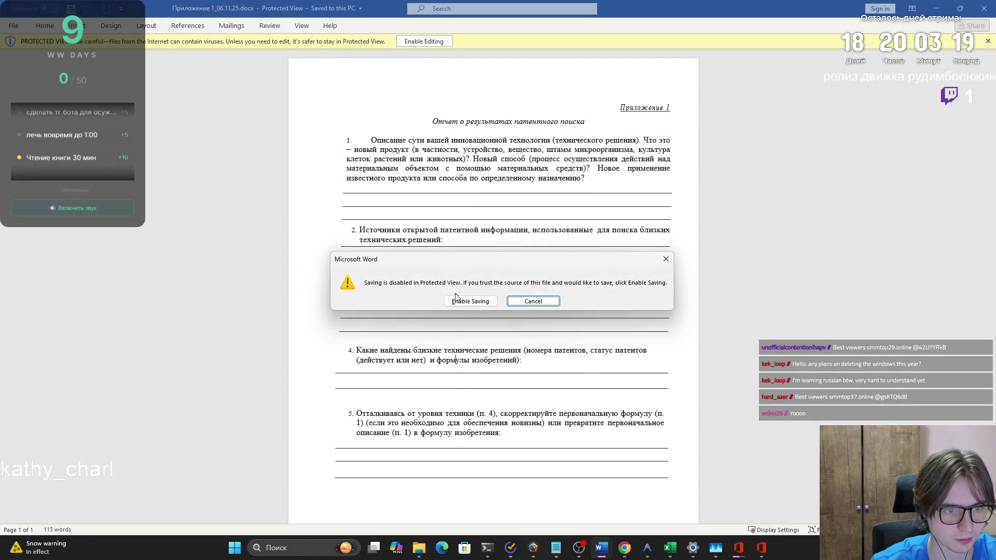
{"action": "left_click", "coordinate": [465, 301]}
{"action": "left_click", "coordinate": [960, 8]}
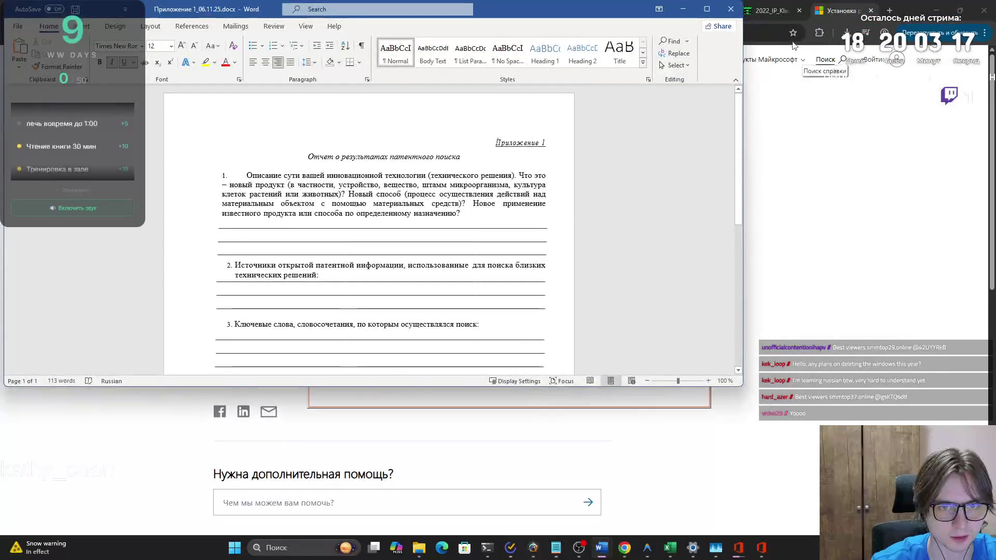
{"action": "left_click", "coordinate": [731, 9]}
Step: Save and close the last open Word document, and let the installer continue
{"action": "mouse_move", "coordinate": [601, 549]}
{"action": "left_click", "coordinate": [522, 453]}
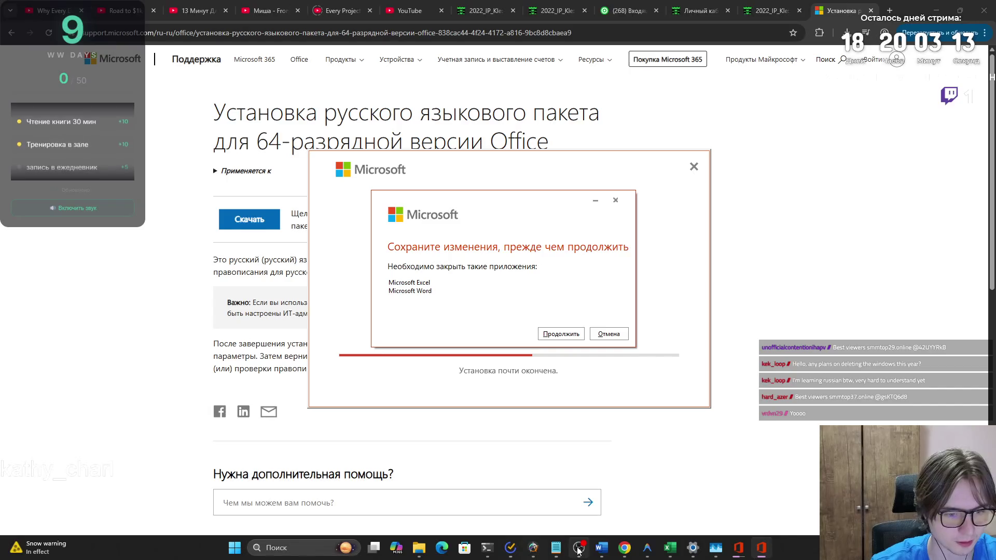
{"action": "left_click", "coordinate": [601, 547]}
{"action": "left_click", "coordinate": [604, 387]}
{"action": "key", "text": "ctrl+s"}
{"action": "left_click", "coordinate": [469, 301]}
{"action": "left_click", "coordinate": [985, 6]}
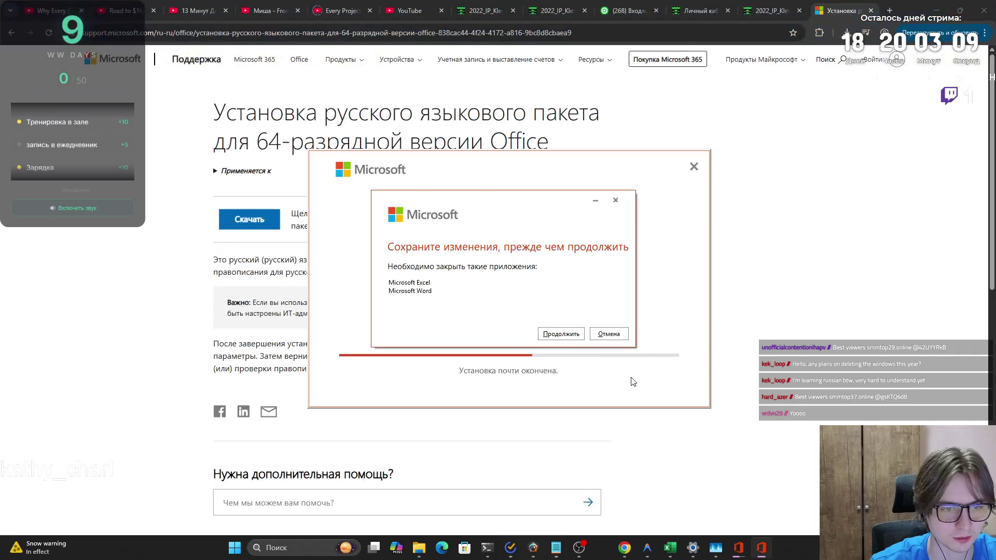
{"action": "left_click", "coordinate": [561, 337]}
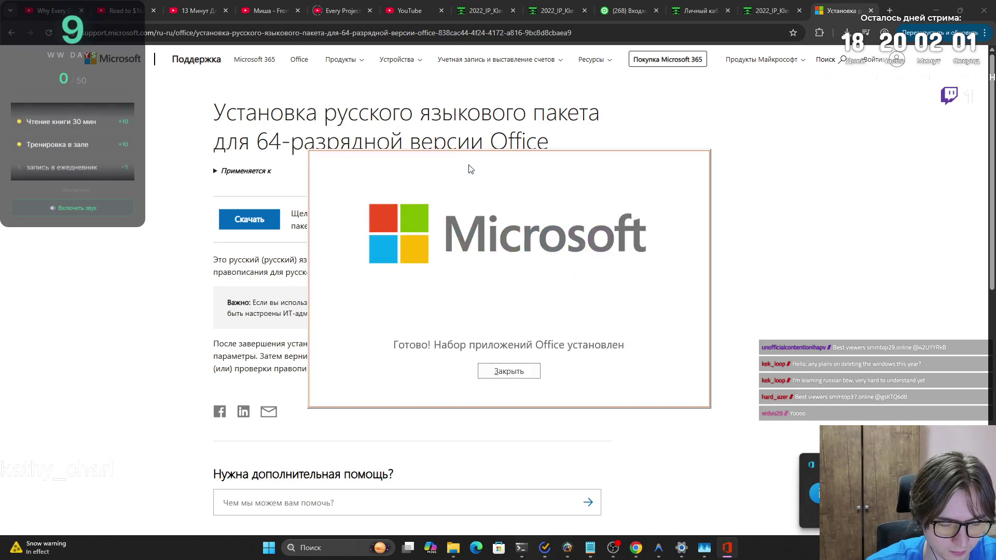
Step: Dismiss the installation-complete message, relaunch Word, and close the protected-view copy of the report
{"action": "left_click", "coordinate": [508, 371]}
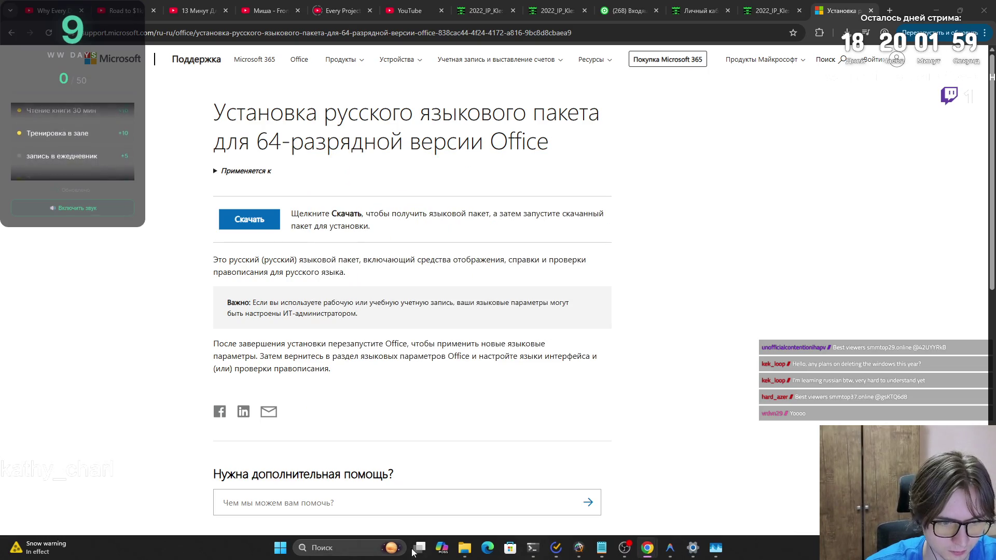
{"action": "left_click", "coordinate": [289, 554]}
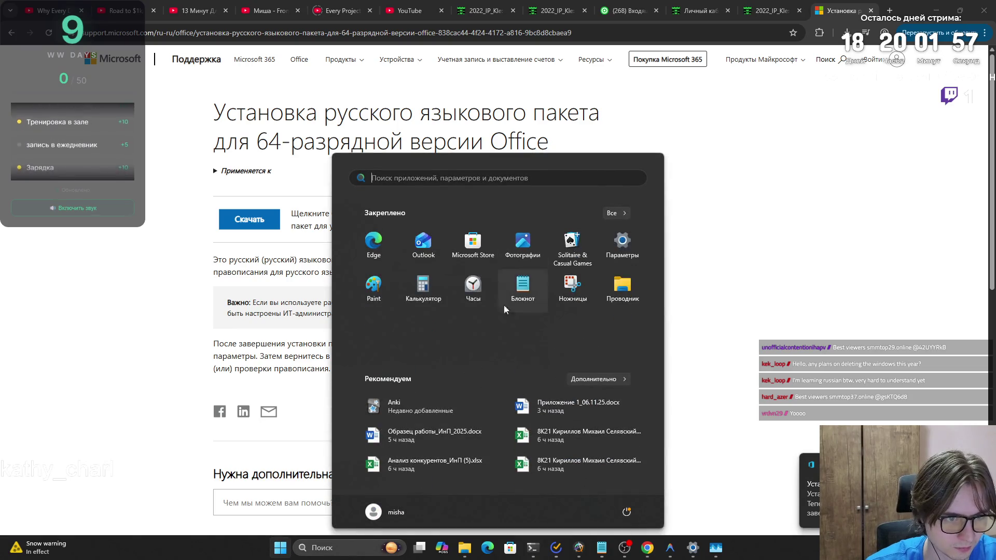
{"action": "type", "text": "word"}
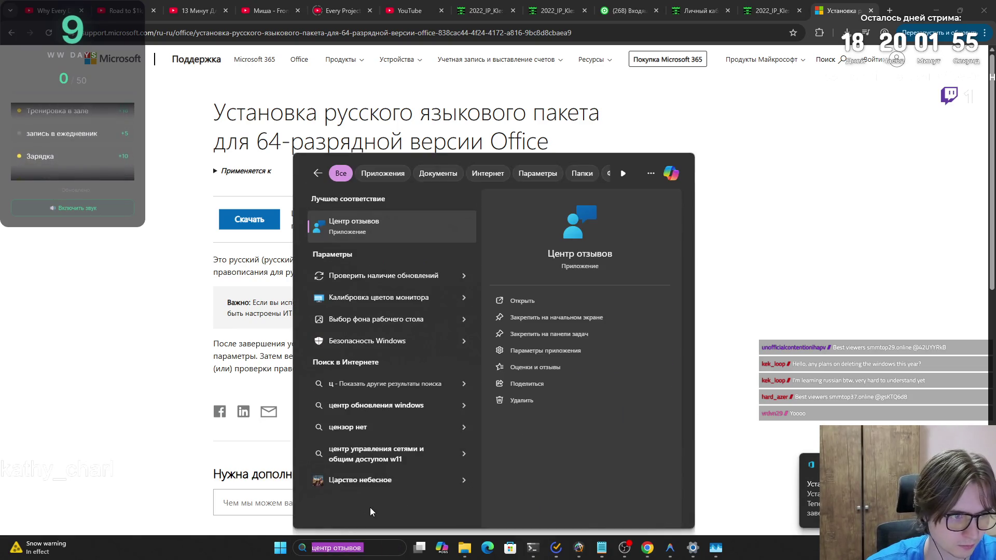
{"action": "left_click", "coordinate": [412, 227]}
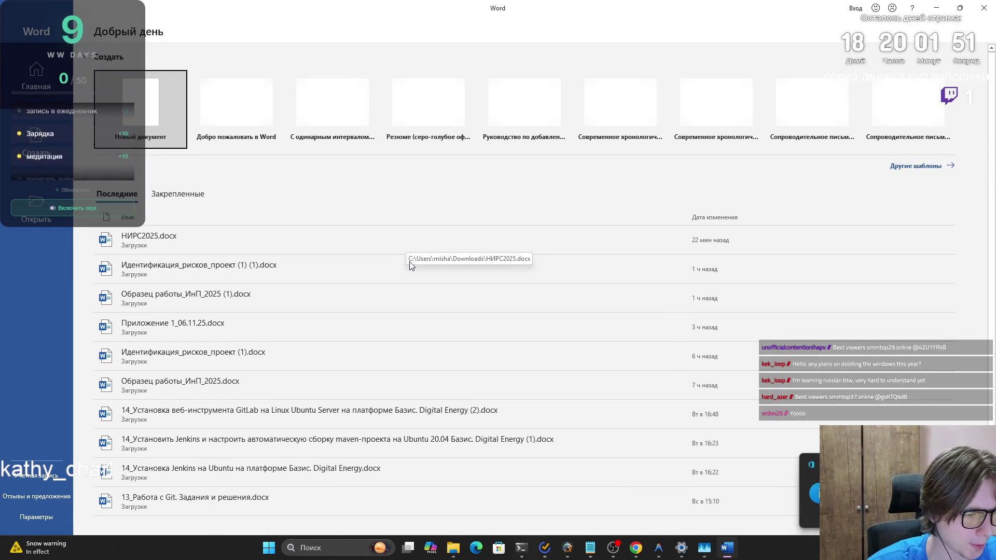
{"action": "left_click", "coordinate": [334, 294]}
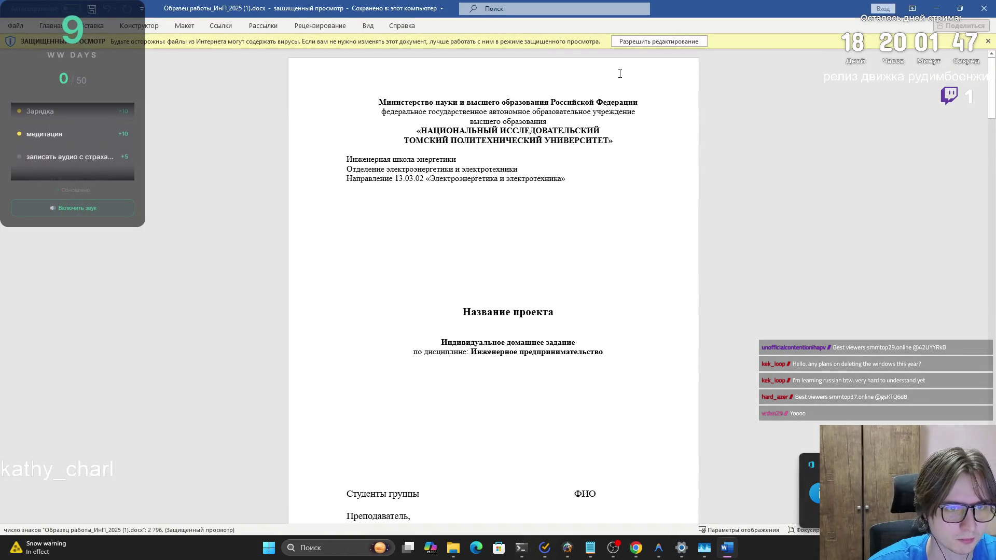
{"action": "left_click", "coordinate": [983, 8]}
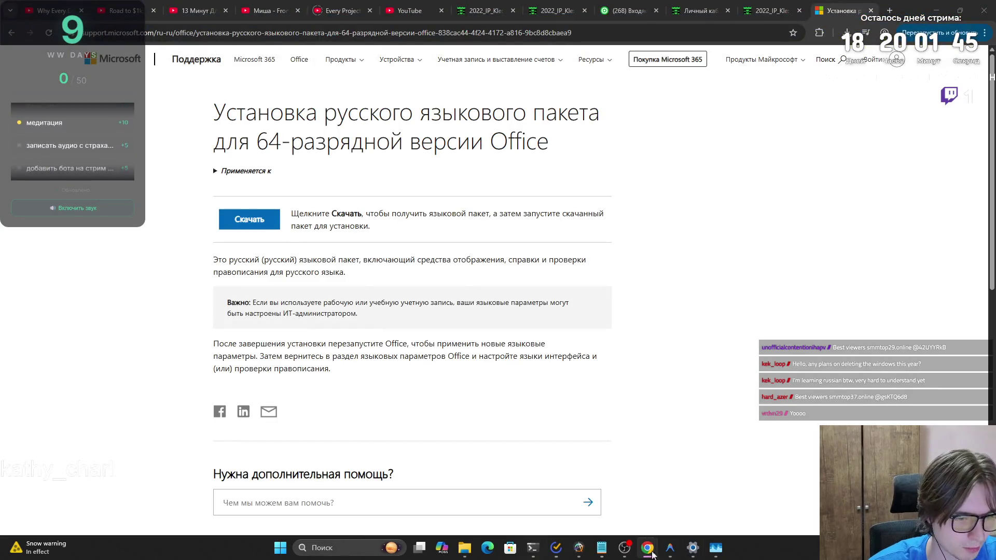
Step: Relaunch Word from recent apps and open Образец работы_ИнП_2025.docx
{"action": "left_click", "coordinate": [280, 547]}
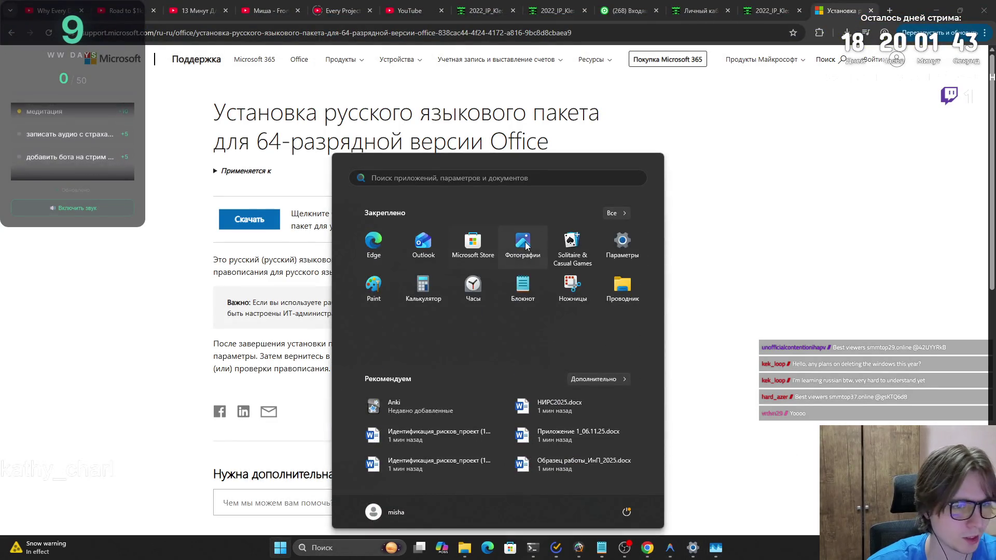
{"action": "left_click", "coordinate": [329, 545]}
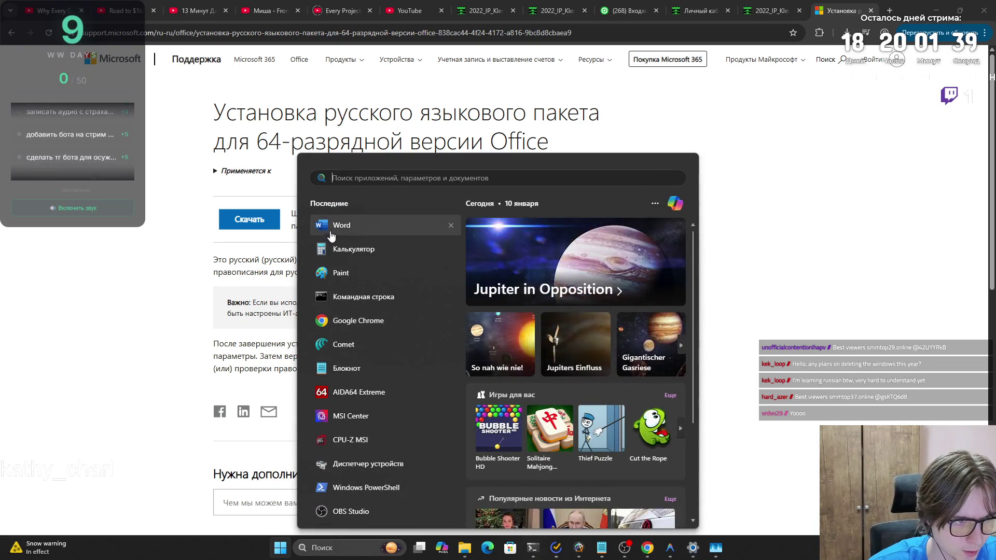
{"action": "left_click", "coordinate": [340, 225]}
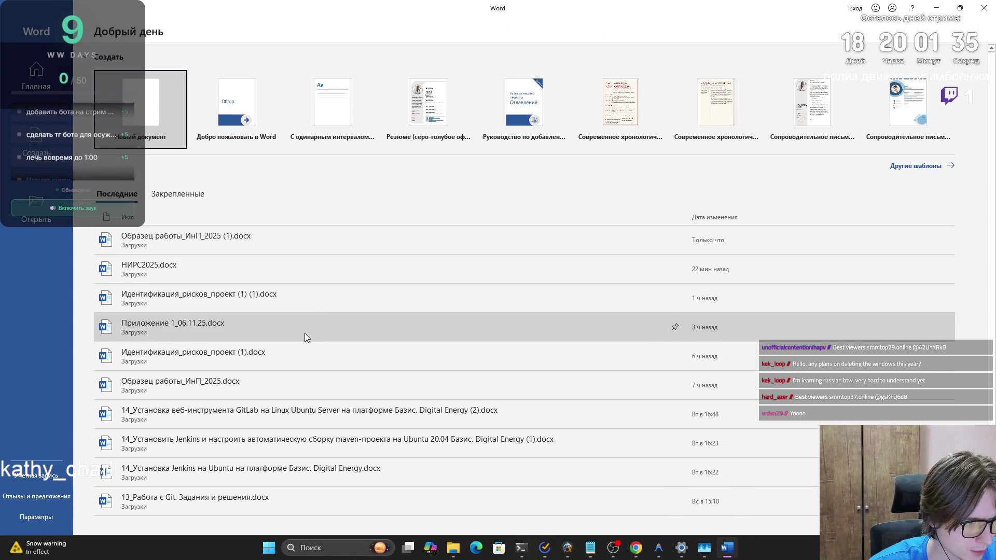
{"action": "left_click", "coordinate": [293, 386]}
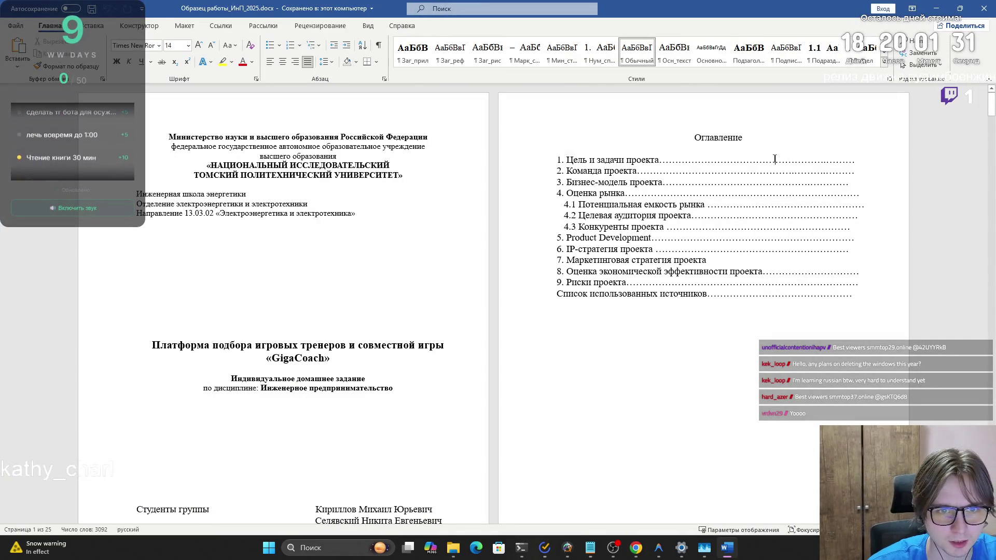
Step: Retype the 'Цели и задачи проекта' heading, center it, and set 0 pt spacing after
{"action": "right_click", "coordinate": [635, 306]}
{"action": "scroll", "coordinate": [241, 457], "scroll_direction": "down", "scroll_amount": 5}
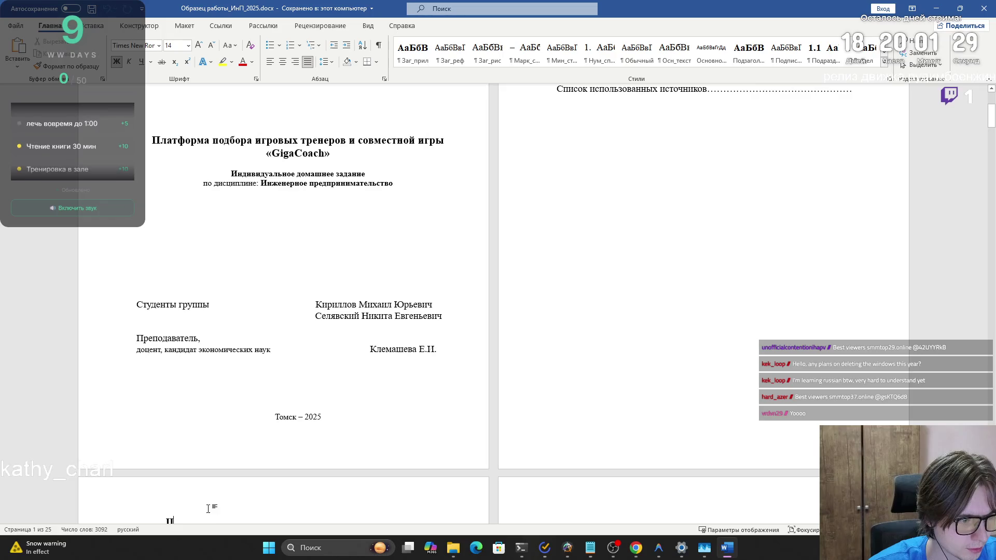
{"action": "type", "text": "t"}
{"action": "type", "text": "ел"}
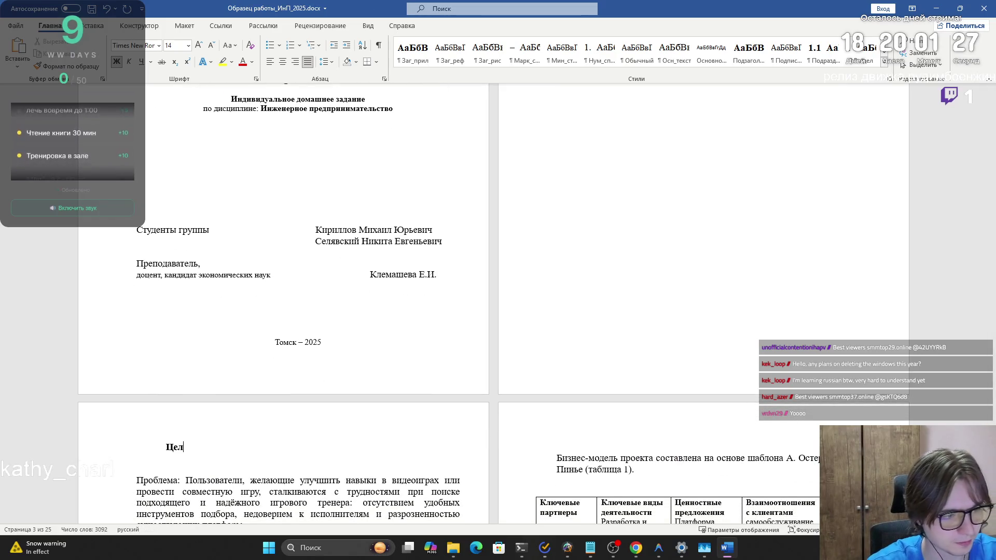
{"action": "type", "text": " задачи проекта"}
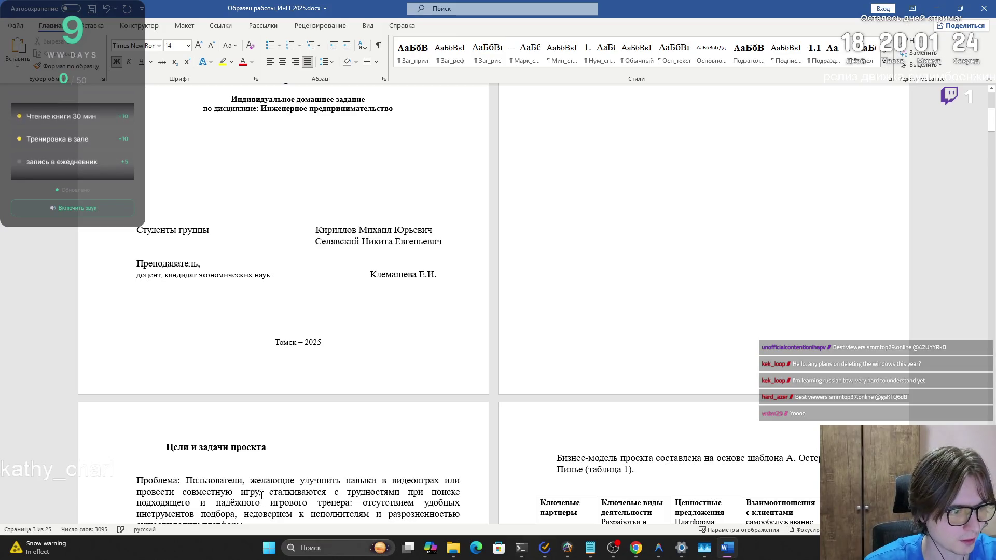
{"action": "scroll", "coordinate": [211, 218], "scroll_direction": "down", "scroll_amount": 6}
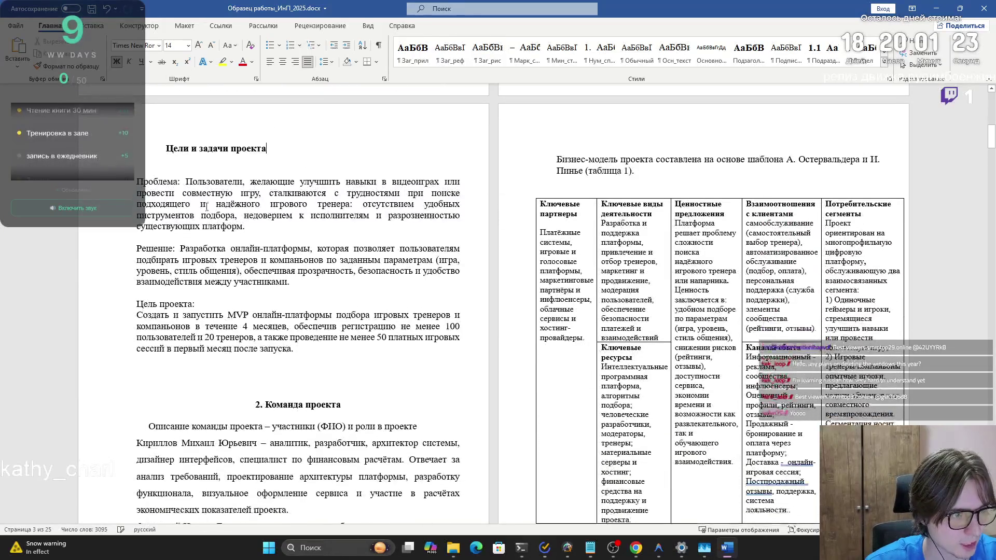
{"action": "left_click", "coordinate": [282, 62]}
{"action": "left_click", "coordinate": [384, 79]}
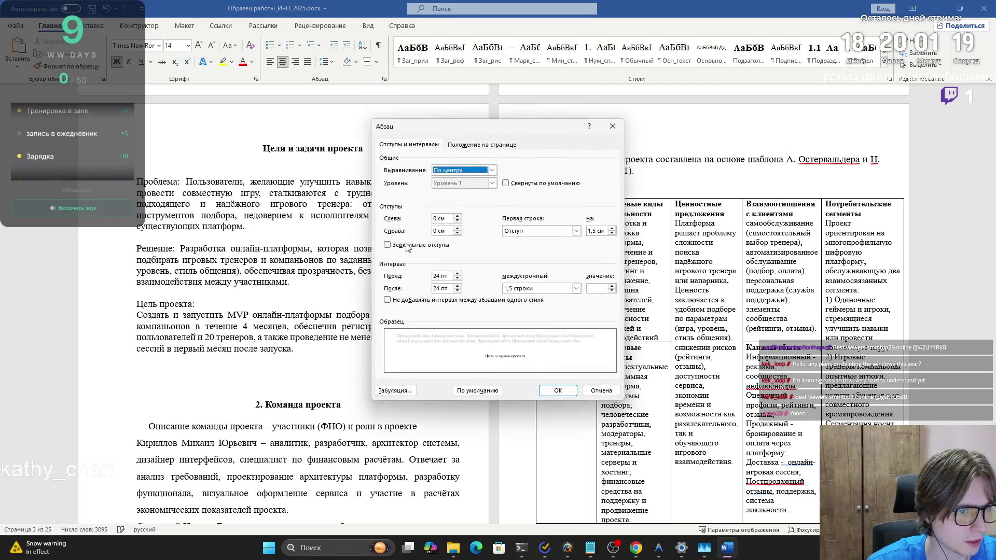
{"action": "double_click", "coordinate": [444, 289]}
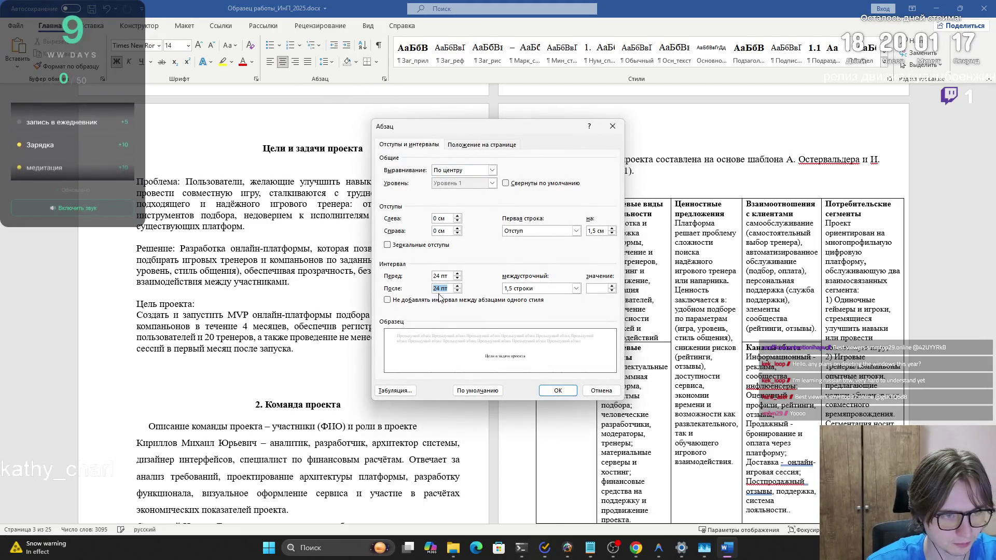
{"action": "type", "text": "0"}
{"action": "key", "text": "Return"}
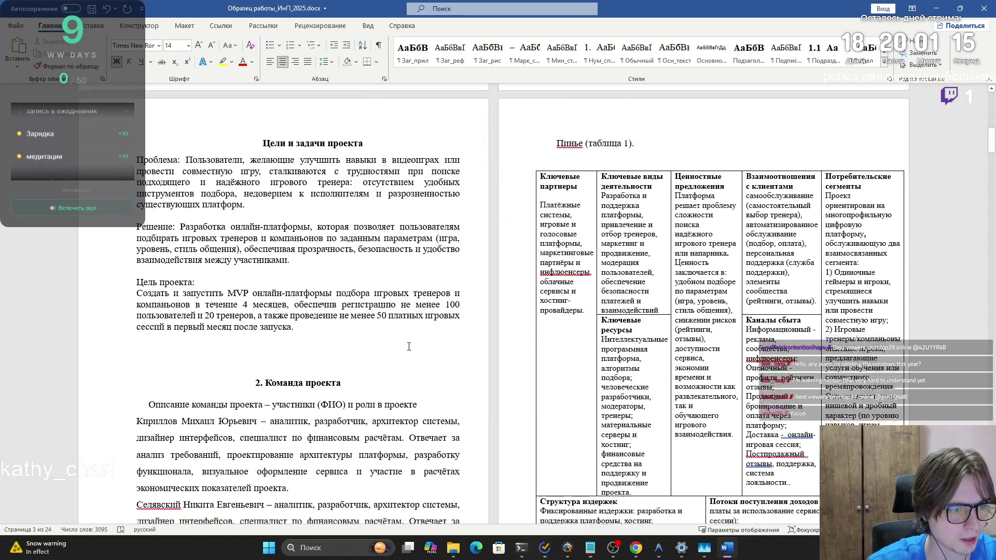
Step: Replace the manual number with auto-numbered '1.' and '2.' before the first two section headings
{"action": "scroll", "coordinate": [345, 349], "scroll_direction": "down", "scroll_amount": 1}
{"action": "left_click_drag", "start_coordinate": [345, 349], "coordinate": [258, 343]}
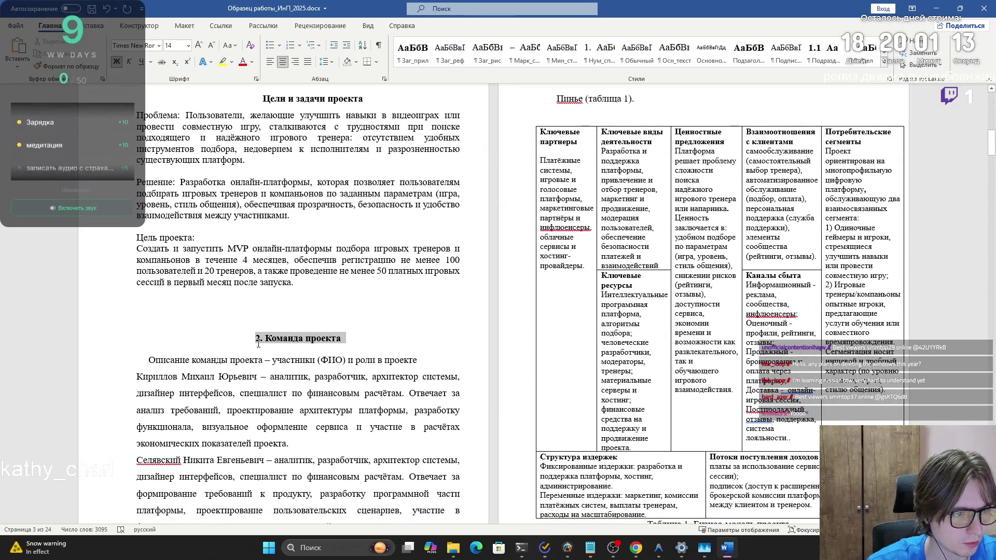
{"action": "left_click", "coordinate": [258, 338]}
{"action": "key", "text": "BackSpace"}
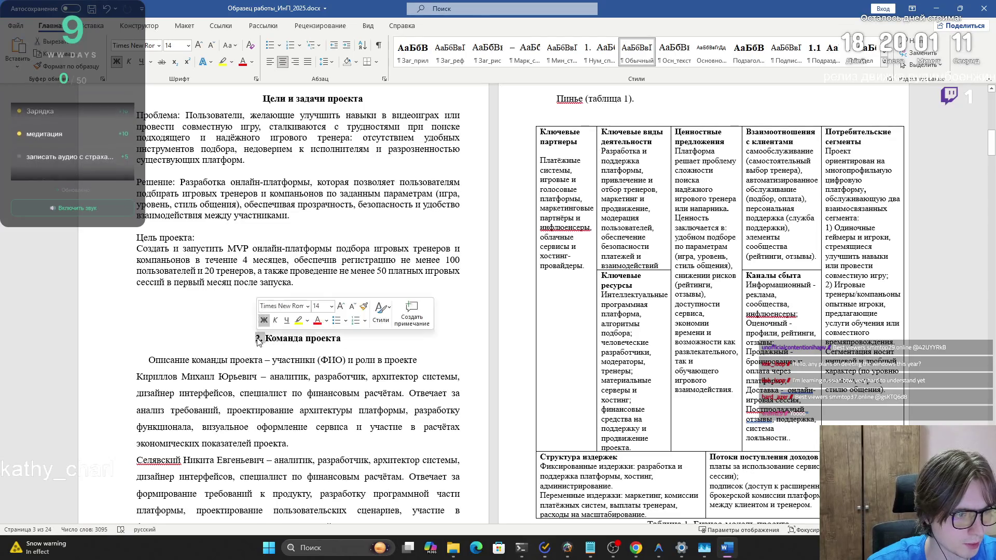
{"action": "scroll", "coordinate": [300, 357], "scroll_direction": "up", "scroll_amount": 7}
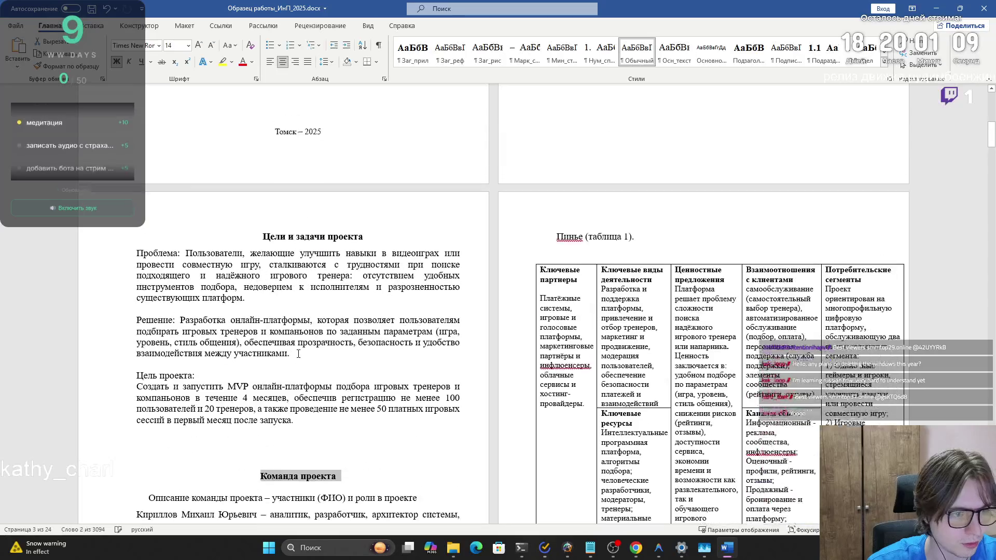
{"action": "scroll", "coordinate": [300, 358], "scroll_direction": "up", "scroll_amount": 5}
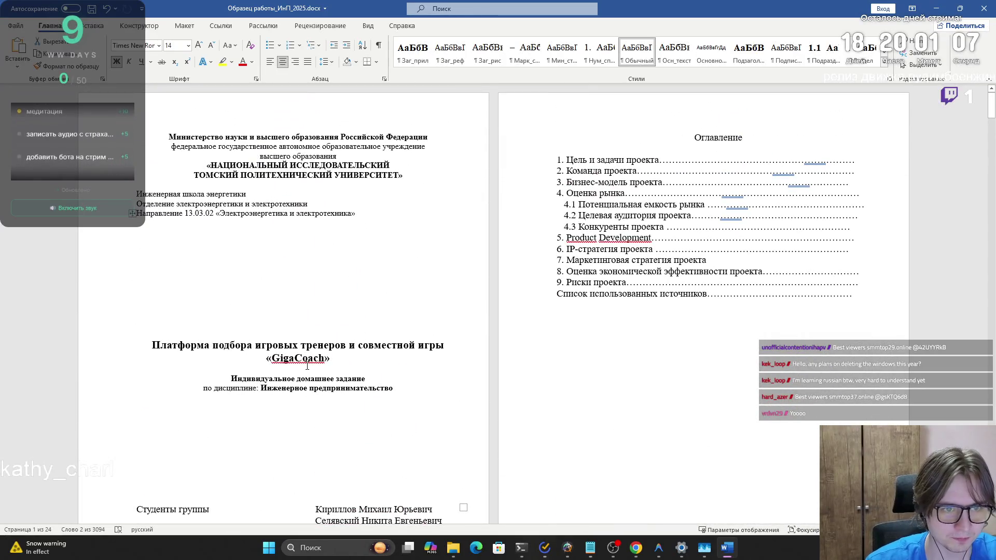
{"action": "scroll", "coordinate": [307, 366], "scroll_direction": "down", "scroll_amount": 8}
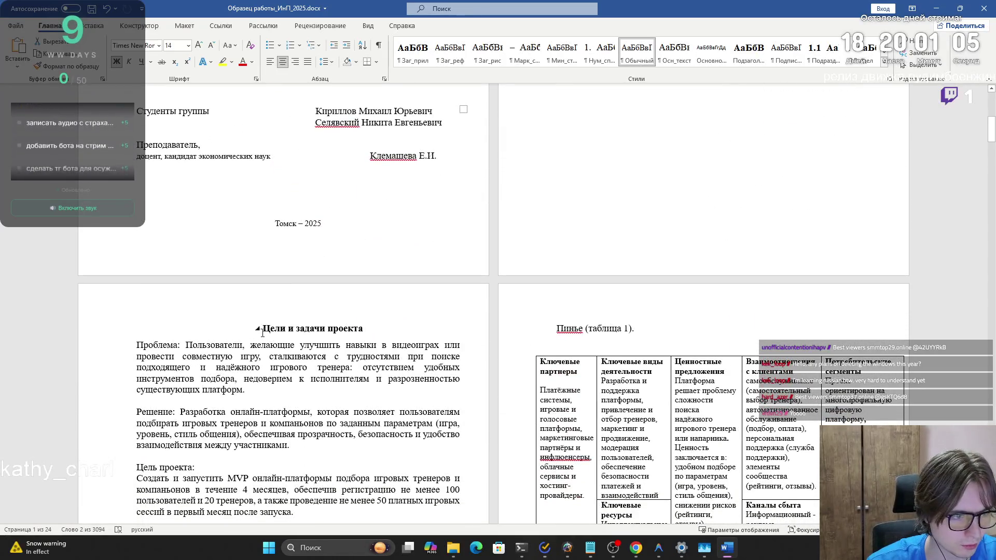
{"action": "type", "text": "1."}
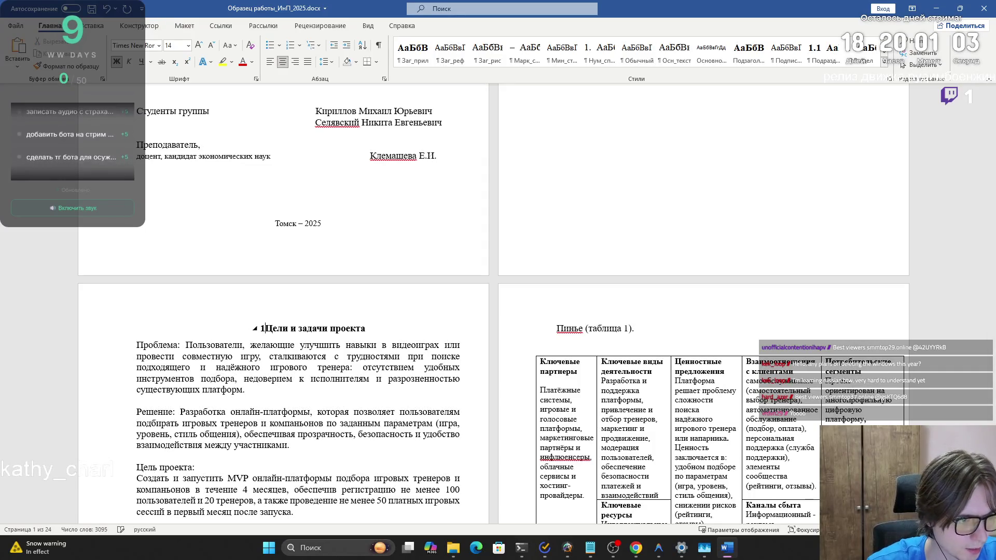
{"action": "scroll", "coordinate": [281, 429], "scroll_direction": "down", "scroll_amount": 3}
{"action": "left_click", "coordinate": [260, 444]}
{"action": "type", "text": "2. Команда проекта"}
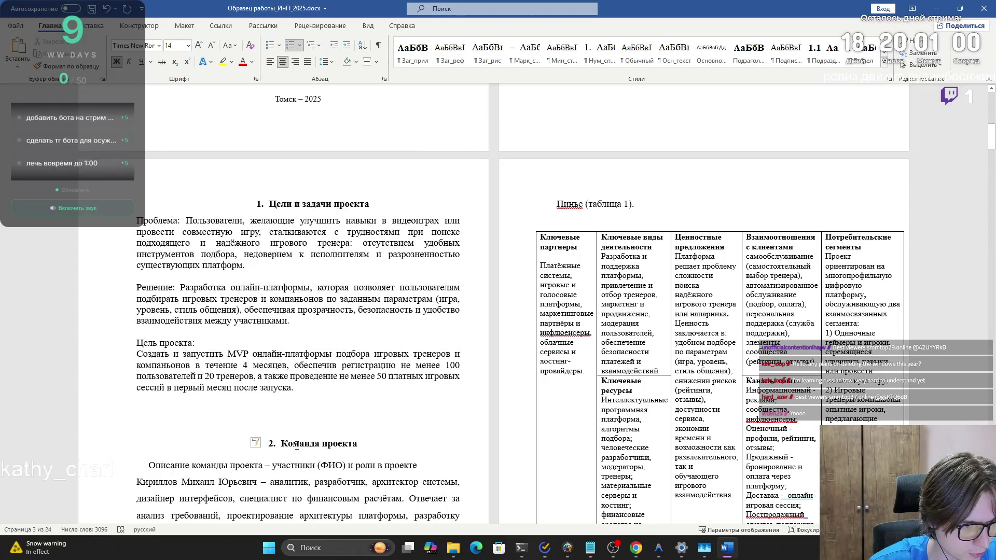
Step: Add the 'Команда проекта' heading to the table of contents at Level 1
{"action": "left_click_drag", "start_coordinate": [362, 443], "coordinate": [252, 451]}
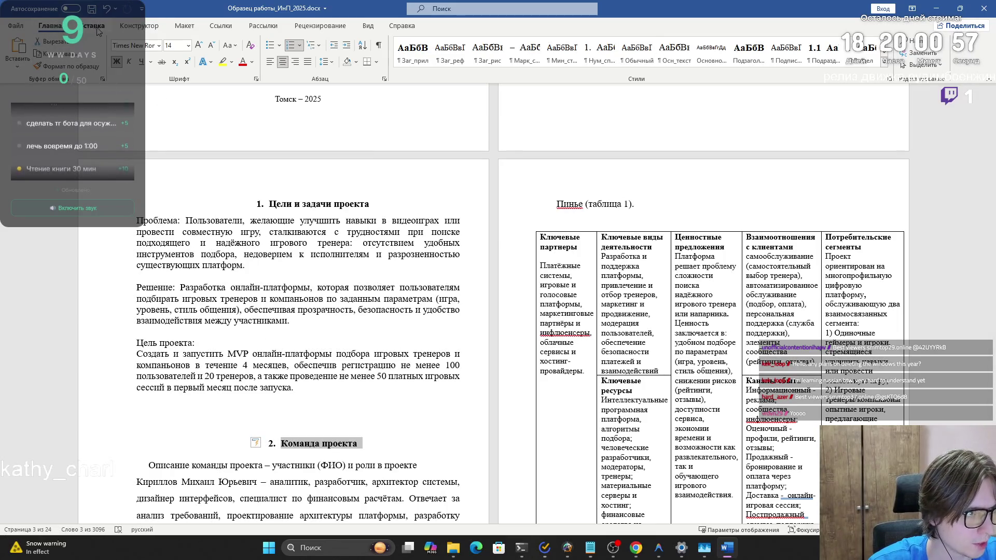
{"action": "left_click", "coordinate": [177, 28]}
{"action": "scroll", "coordinate": [171, 33], "scroll_direction": "down", "scroll_amount": 1}
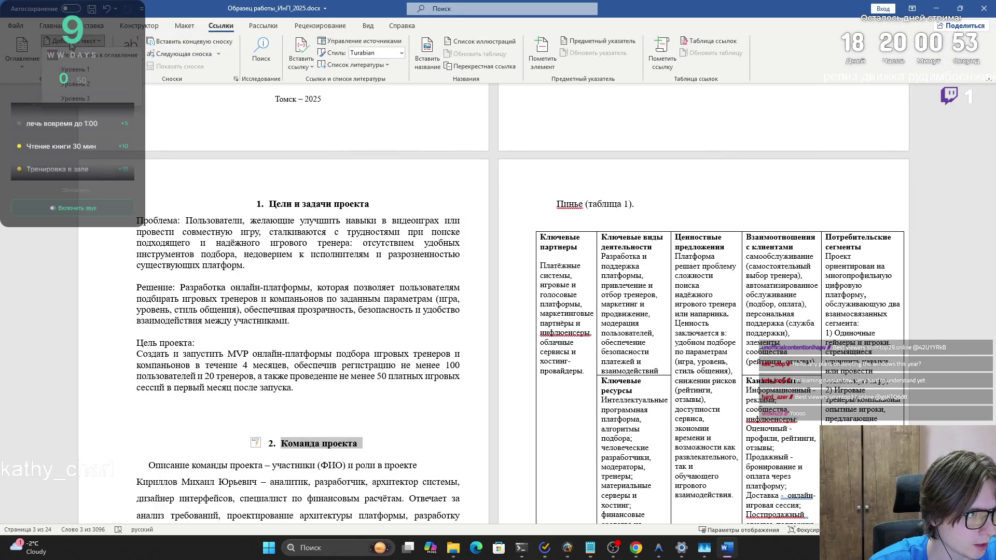
{"action": "left_click", "coordinate": [72, 41]}
{"action": "left_click", "coordinate": [86, 75]}
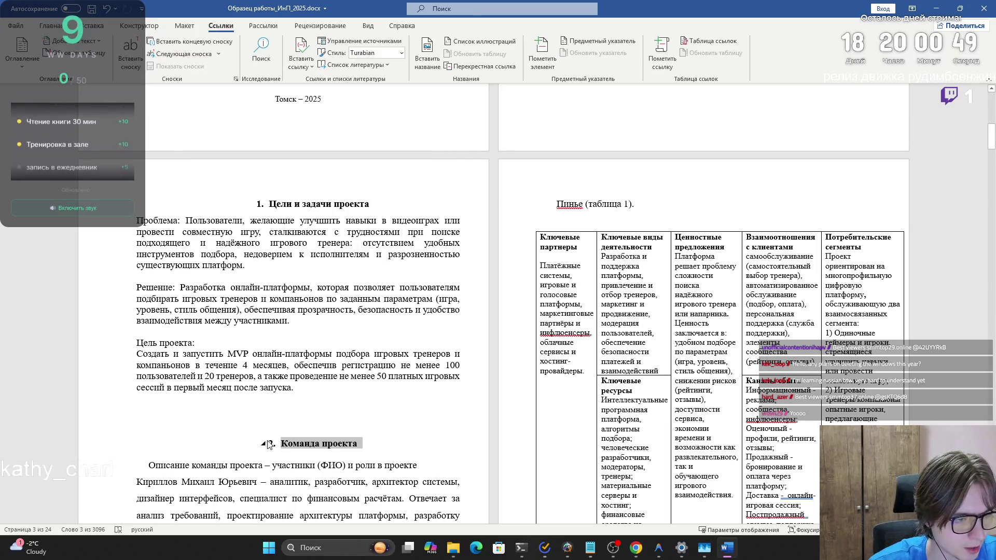
{"action": "scroll", "coordinate": [428, 306], "scroll_direction": "down", "scroll_amount": 7}
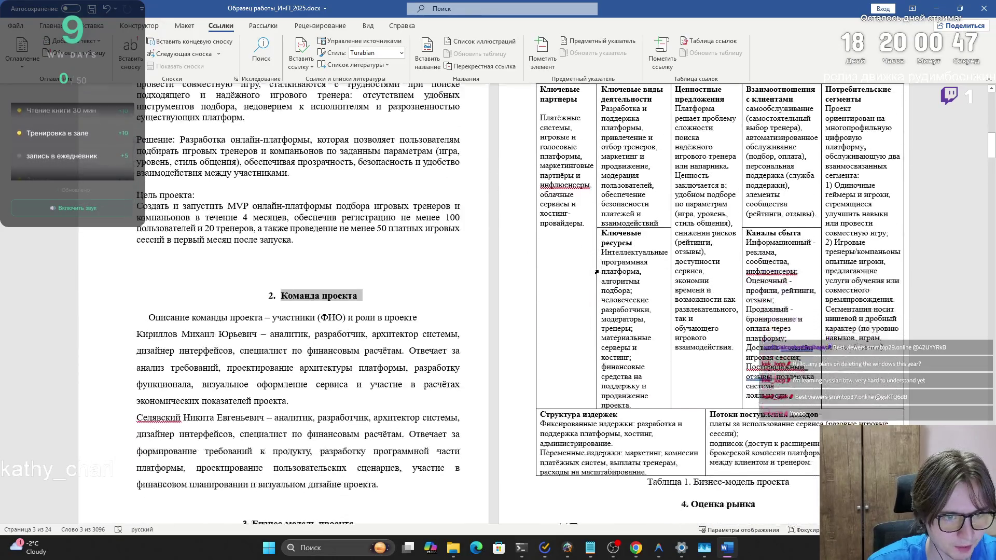
{"action": "left_click_drag", "start_coordinate": [360, 320], "coordinate": [242, 322]}
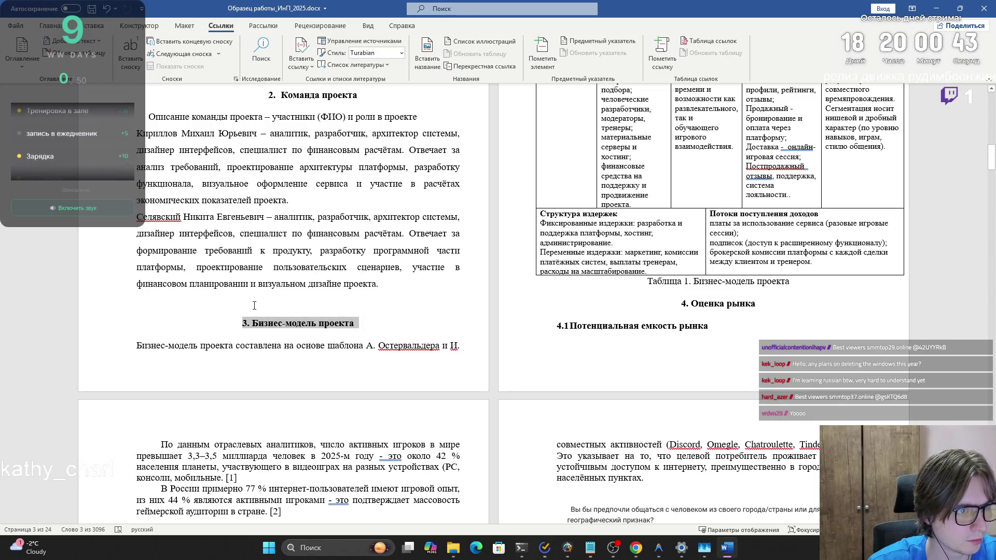
Step: Auto-number the Бизнес-модель проекта heading as 3. and add it to the contents at level 1
{"action": "left_click", "coordinate": [250, 321]}
{"action": "key", "text": "space"}
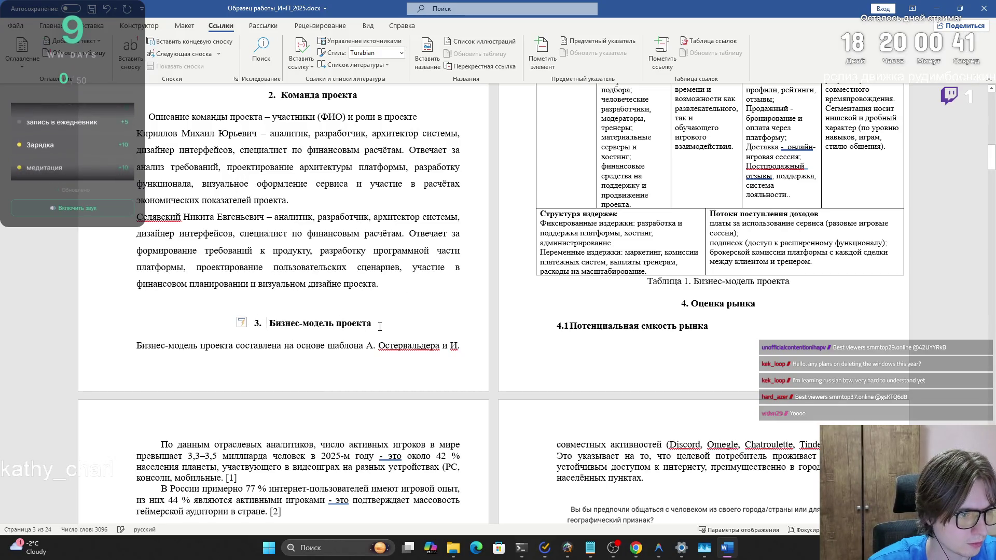
{"action": "key", "text": "shift+End"}
{"action": "left_click", "coordinate": [73, 41]}
{"action": "left_click", "coordinate": [105, 70]}
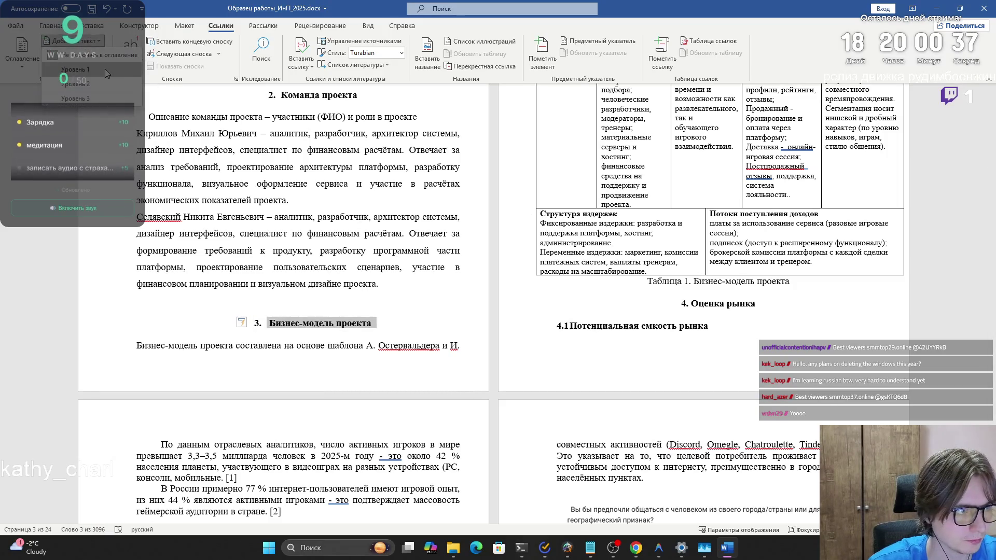
Step: Turn the Оценка рынка heading's 4. into automatic numbering
{"action": "left_click", "coordinate": [736, 324]}
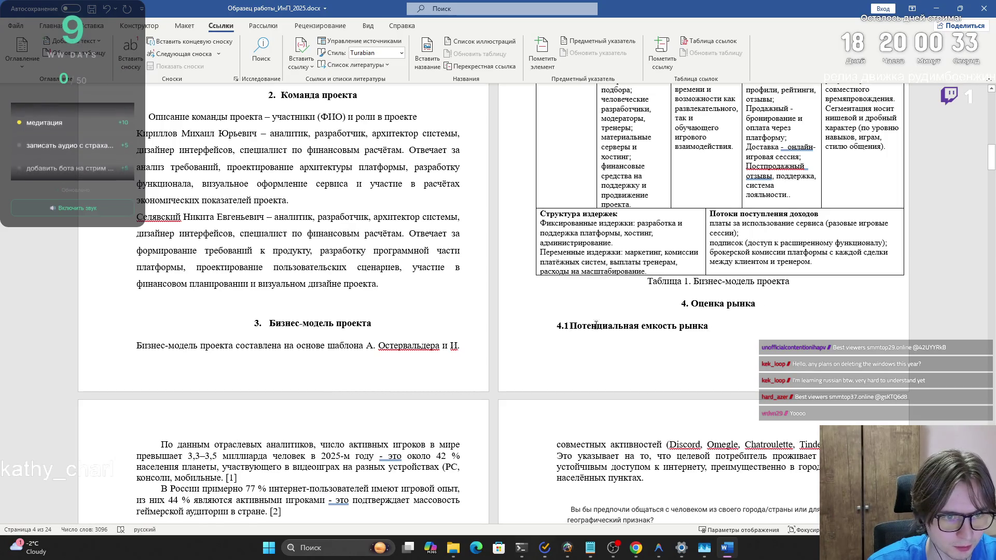
{"action": "left_click", "coordinate": [691, 306]}
{"action": "key", "text": "Tab"}
{"action": "key", "text": "shift+End"}
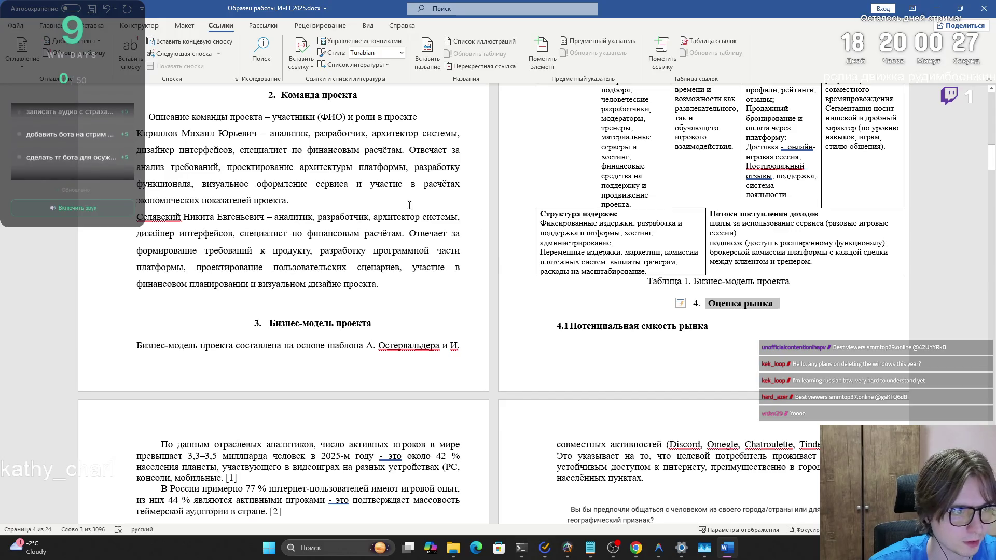
{"action": "key", "text": "alt+s"}
{"action": "key", "text": "a"}
{"action": "key", "text": "Escape"}
Step: Replace the old 4.1 prefix of the market-capacity heading with '4.1.'
{"action": "key", "text": "Down"}
{"action": "key", "text": "ctrl+shift+Left"}
{"action": "key", "text": "ctrl+shift+Left"}
{"action": "key", "text": "Home"}
{"action": "key", "text": "Right"}
{"action": "key", "text": "Right"}
{"action": "key", "text": "Right"}
{"action": "key", "text": "Tab"}
{"action": "key", "text": "BackSpace"}
{"action": "key", "text": "BackSpace"}
{"action": "key", "text": "BackSpace"}
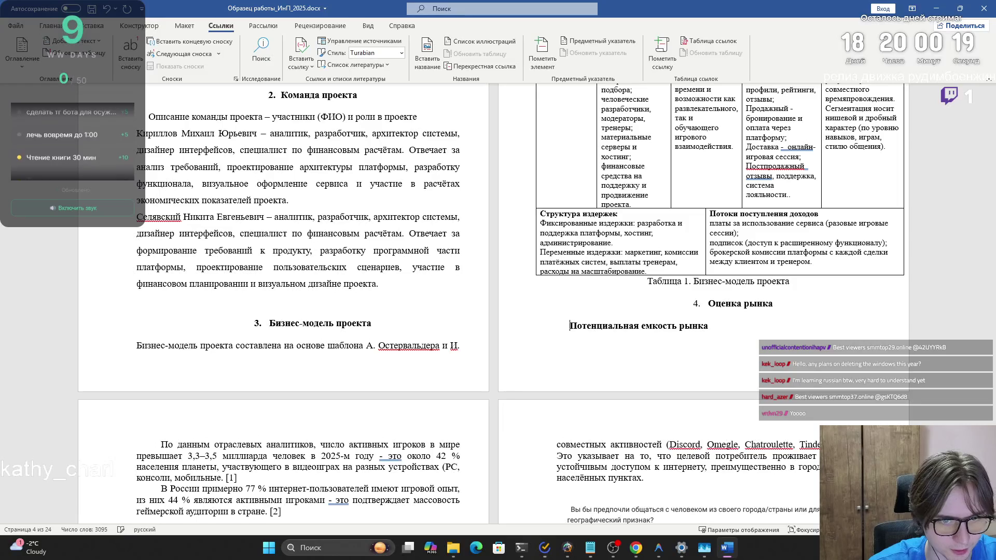
{"action": "type", "text": "4.1."}
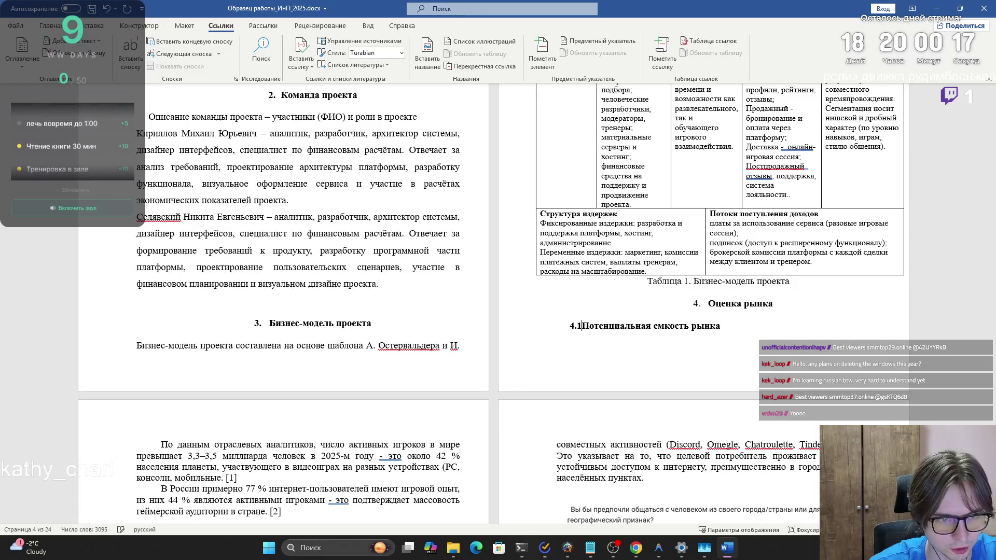
Step: Center the Потенциальная емкость рынка heading
{"action": "left_click", "coordinate": [659, 326]}
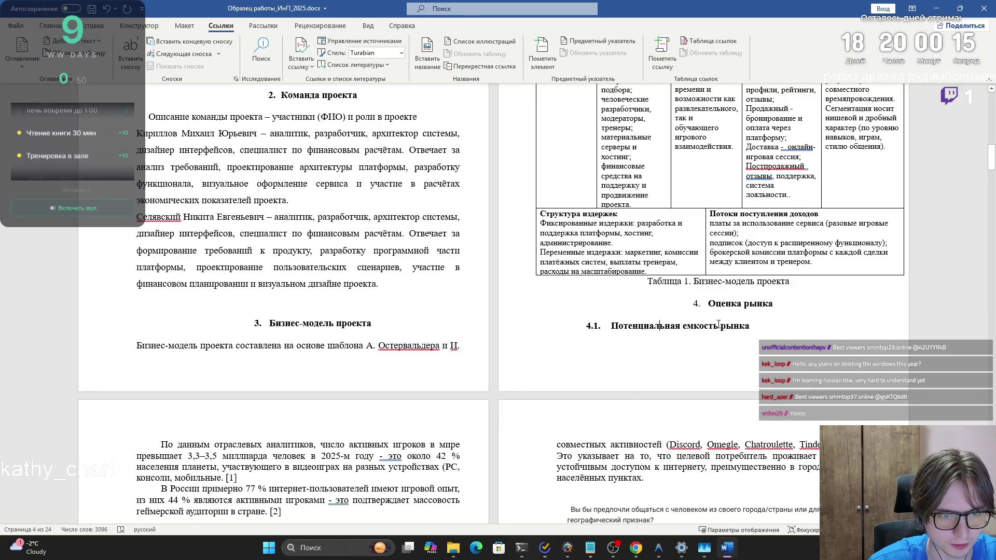
{"action": "left_click_drag", "start_coordinate": [756, 325], "coordinate": [610, 325]}
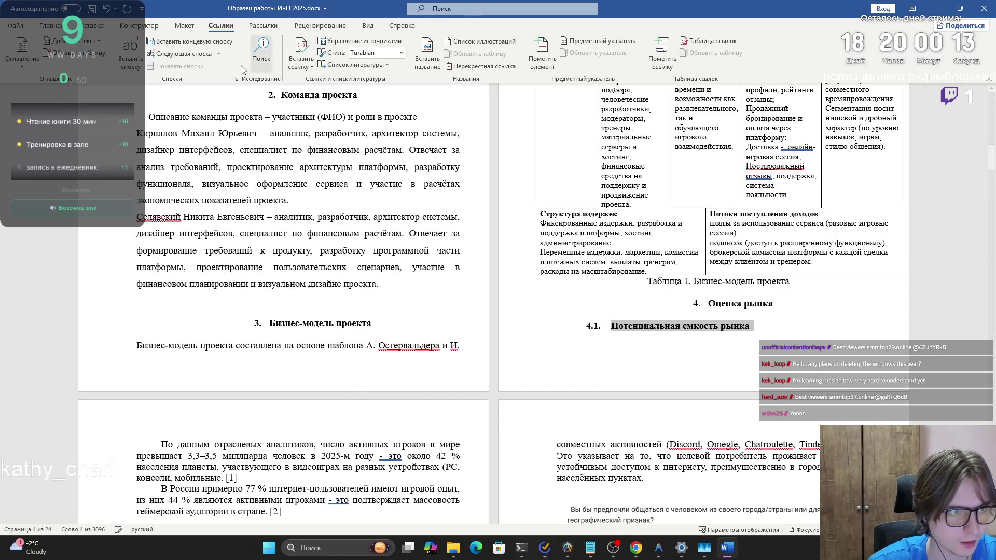
{"action": "left_click", "coordinate": [52, 26]}
{"action": "left_click", "coordinate": [283, 62]}
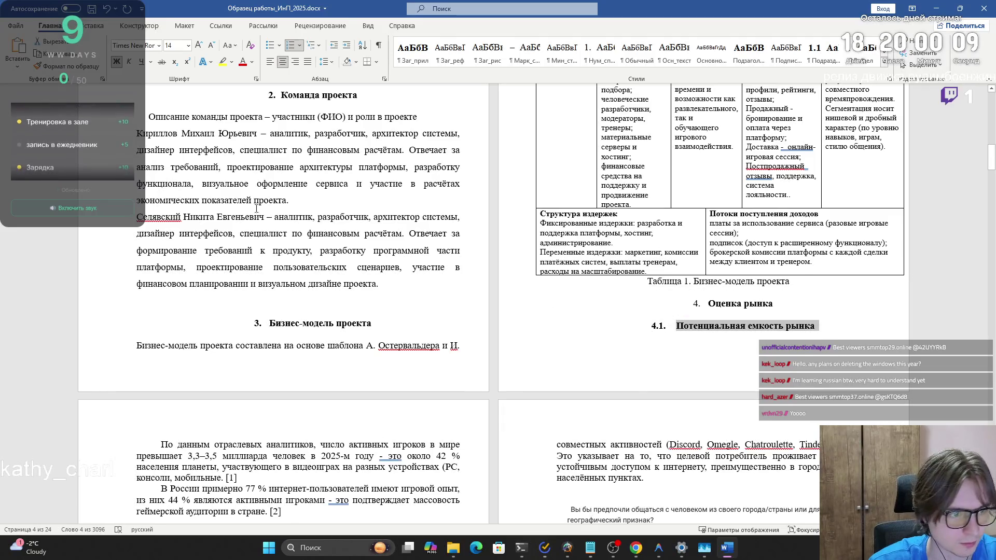
Step: Look through the ribbon tabs and the table-of-contents level list without changing anything
{"action": "left_click", "coordinate": [92, 26]}
{"action": "left_click", "coordinate": [139, 26]}
{"action": "left_click", "coordinate": [182, 26]}
{"action": "left_click", "coordinate": [221, 26]}
{"action": "left_click", "coordinate": [72, 40]}
{"action": "left_click", "coordinate": [77, 86]}
{"action": "scroll", "coordinate": [262, 361], "scroll_direction": "down", "scroll_amount": 4}
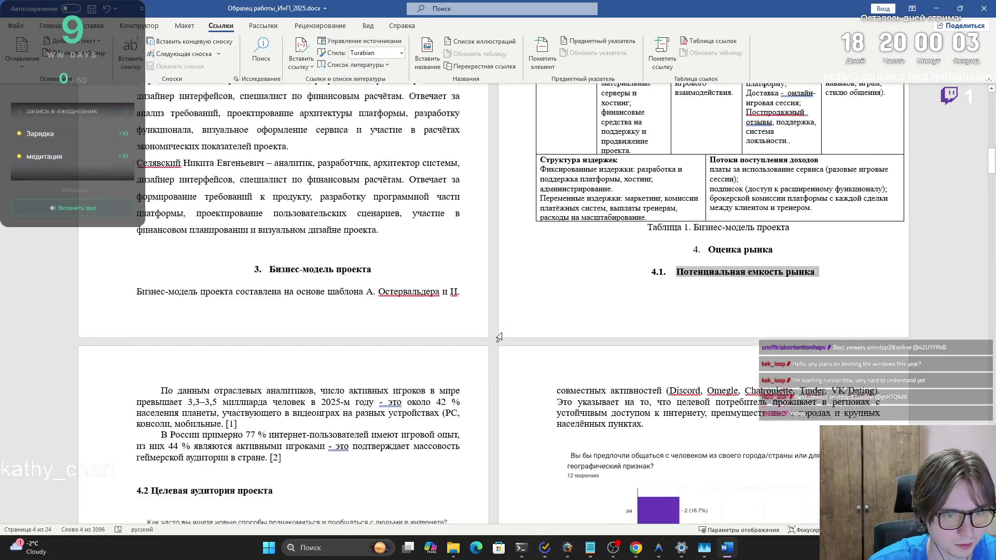
Step: Expand the 4.1 section and left-align the Потенциальная емкость рынка heading
{"action": "left_click", "coordinate": [276, 373]}
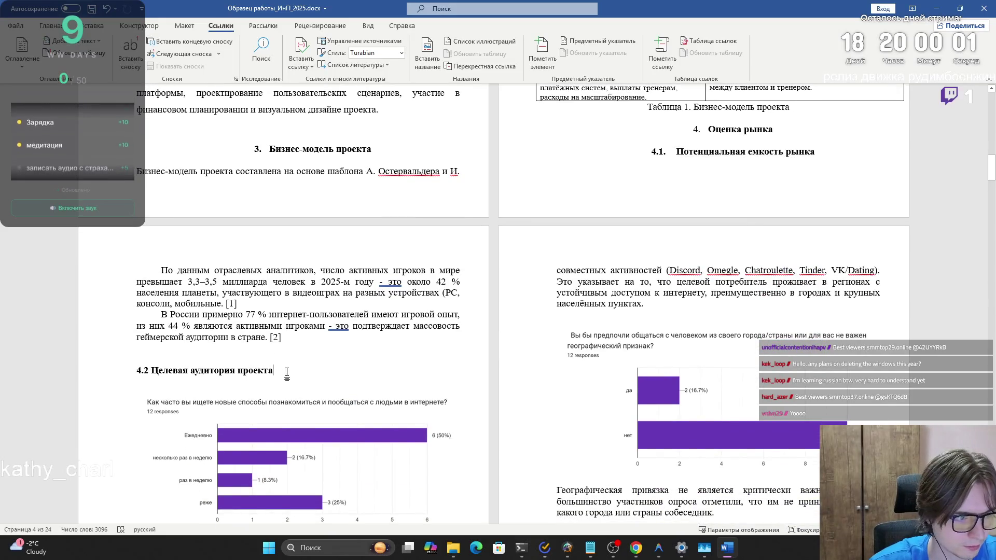
{"action": "scroll", "coordinate": [622, 167], "scroll_direction": "up", "scroll_amount": 7}
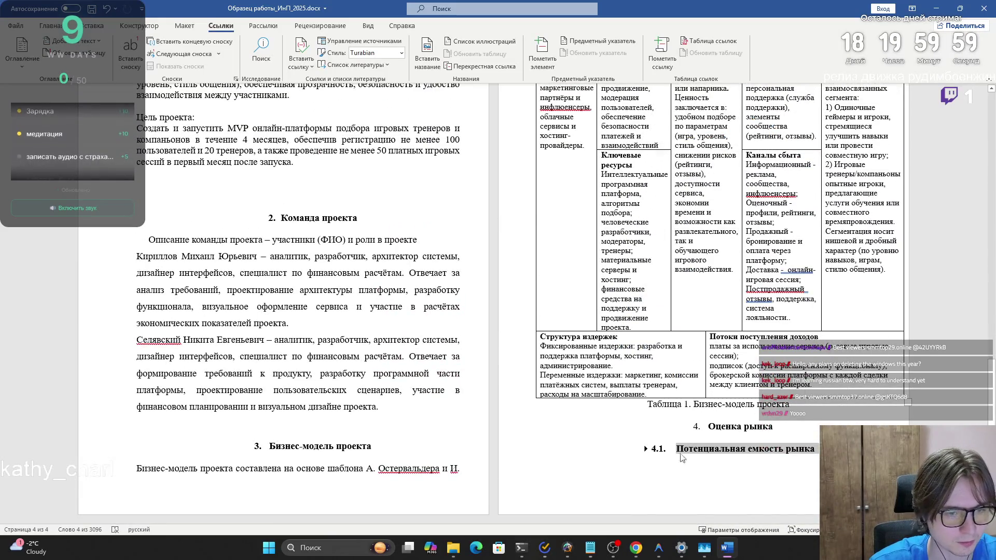
{"action": "left_click", "coordinate": [645, 449]}
{"action": "scroll", "coordinate": [673, 330], "scroll_direction": "down", "scroll_amount": 3}
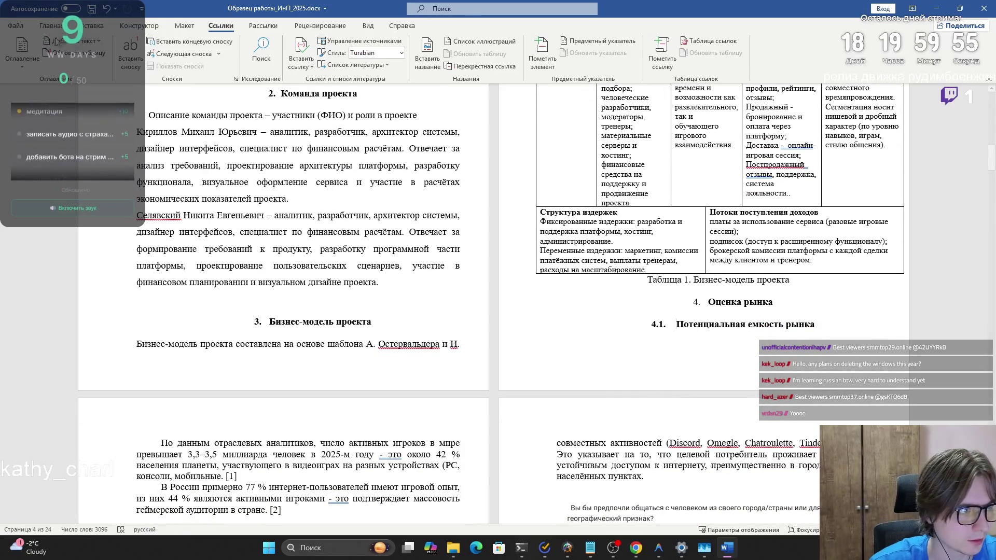
{"action": "left_click", "coordinate": [50, 25]}
{"action": "left_click", "coordinate": [273, 65]}
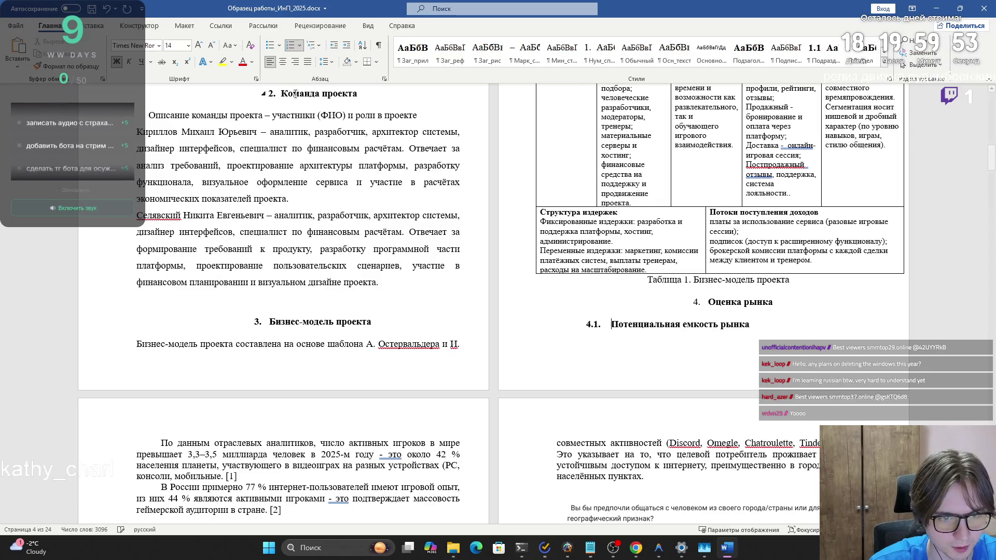
{"action": "scroll", "coordinate": [264, 398], "scroll_direction": "down", "scroll_amount": 3}
Step: Remove the gap after 4.2 so Целевая аудитория проекта becomes auto-numbered 4.2
{"action": "left_click_drag", "start_coordinate": [280, 395], "coordinate": [137, 393]}
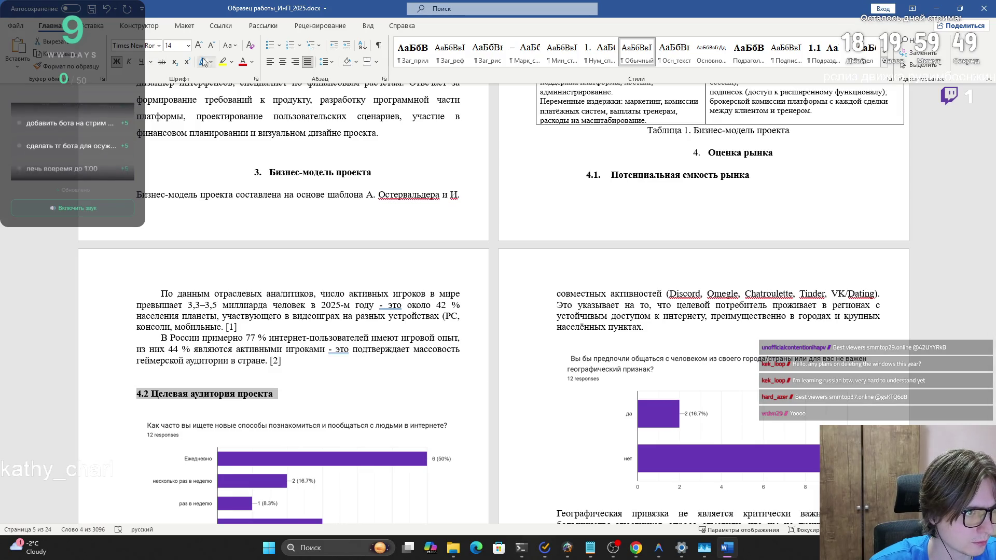
{"action": "left_click", "coordinate": [152, 396]}
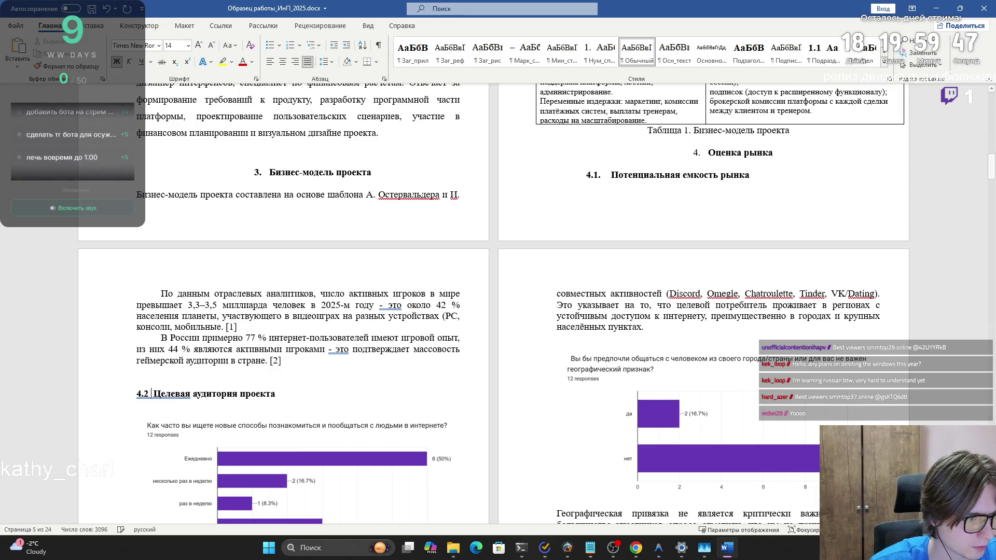
{"action": "key", "text": "Delete"}
{"action": "key", "text": "Tab"}
{"action": "left_click_drag", "start_coordinate": [304, 395], "coordinate": [209, 398]}
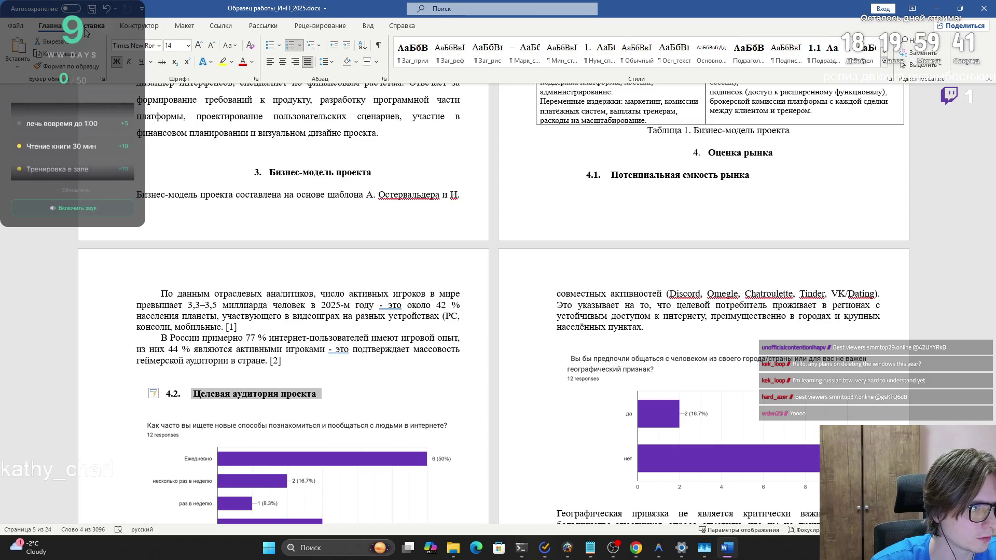
{"action": "scroll", "coordinate": [52, 44], "scroll_direction": "down", "scroll_amount": 3}
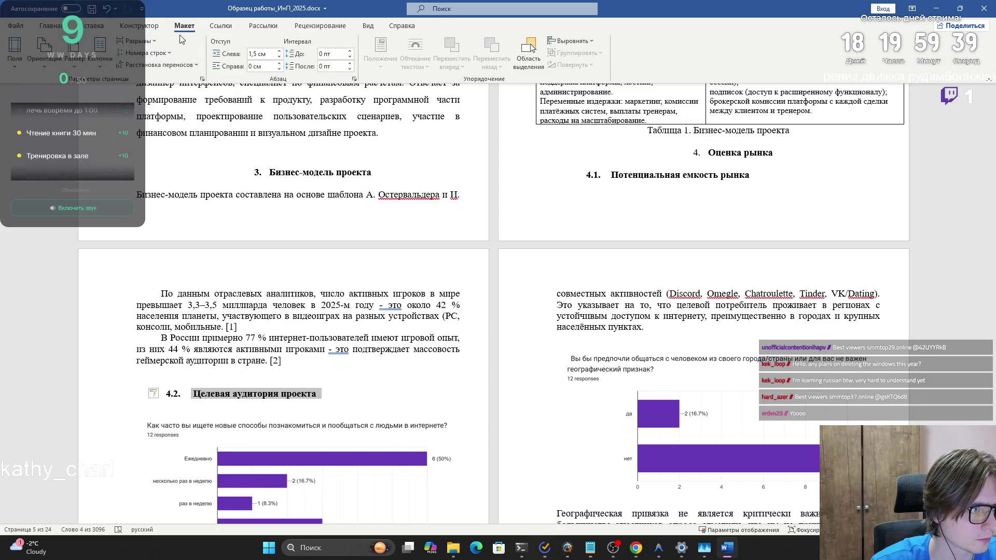
{"action": "scroll", "coordinate": [91, 51], "scroll_direction": "down", "scroll_amount": 1}
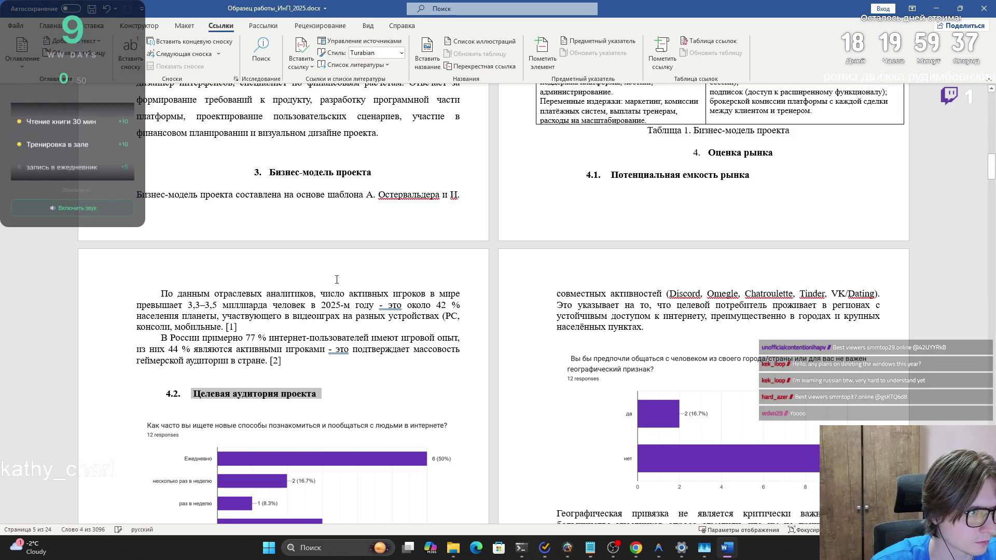
Step: Add a period after 4.3 so Конкуренты проекта becomes auto-numbered heading 4.3
{"action": "scroll", "coordinate": [334, 285], "scroll_direction": "down", "scroll_amount": 5}
{"action": "scroll", "coordinate": [333, 285], "scroll_direction": "down", "scroll_amount": 20}
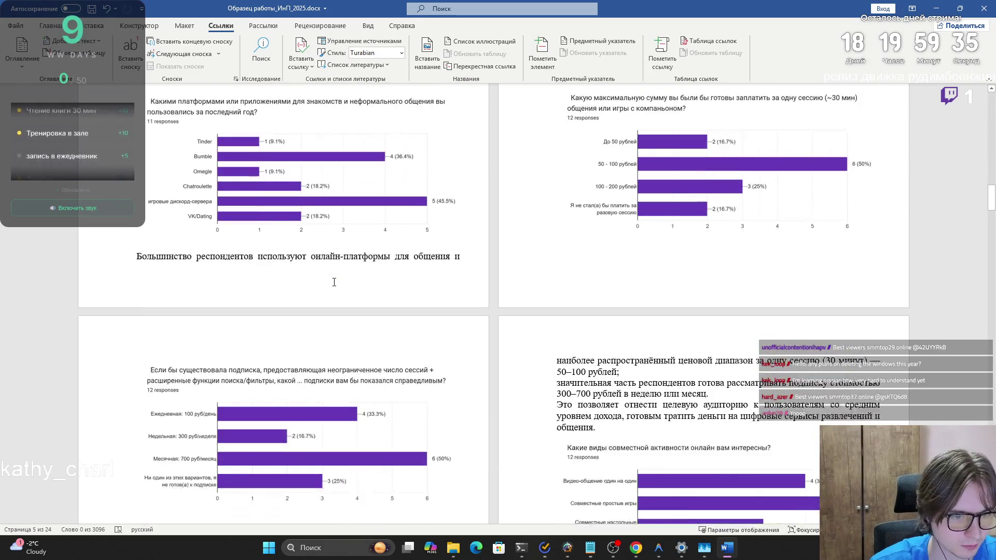
{"action": "scroll", "coordinate": [333, 285], "scroll_direction": "up", "scroll_amount": 15}
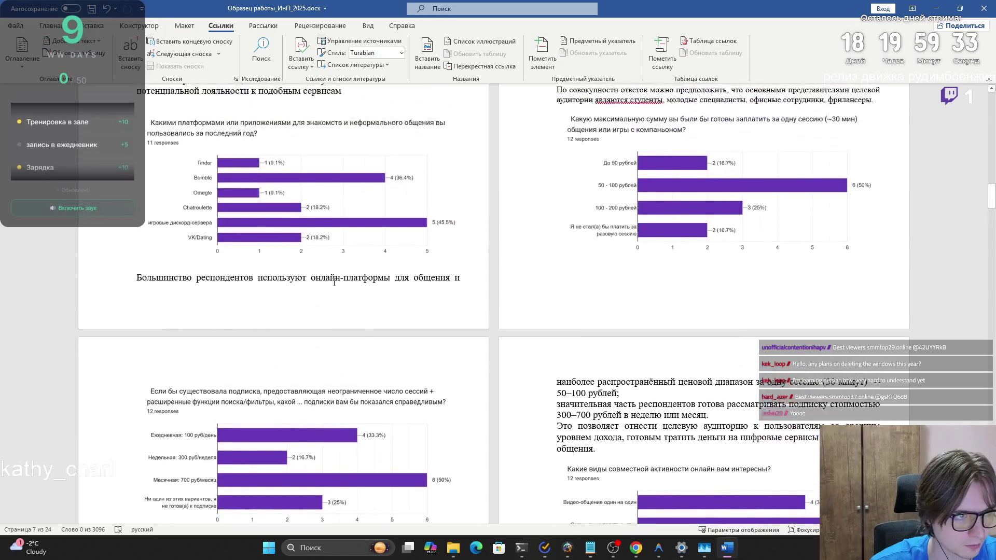
{"action": "scroll", "coordinate": [333, 284], "scroll_direction": "down", "scroll_amount": 15}
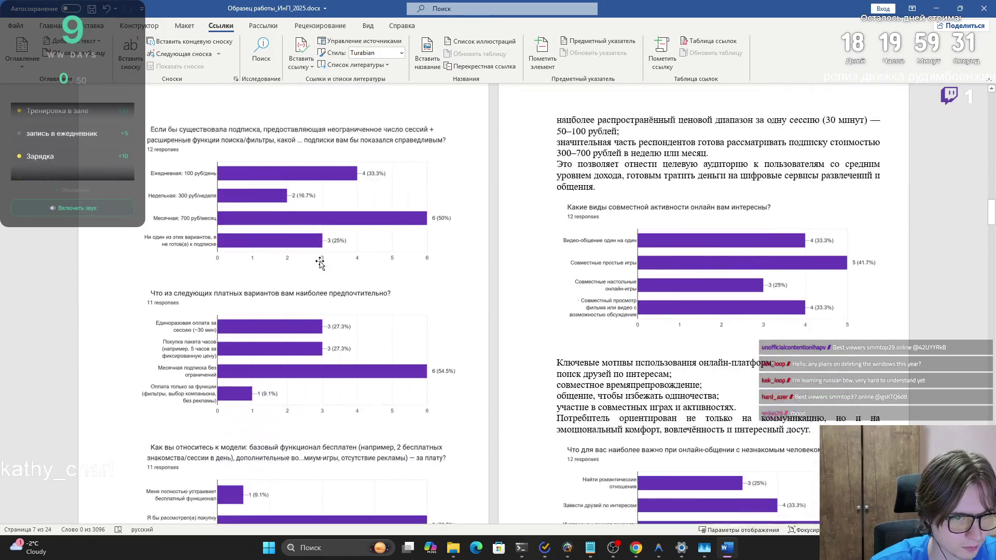
{"action": "scroll", "coordinate": [319, 248], "scroll_direction": "down", "scroll_amount": 8}
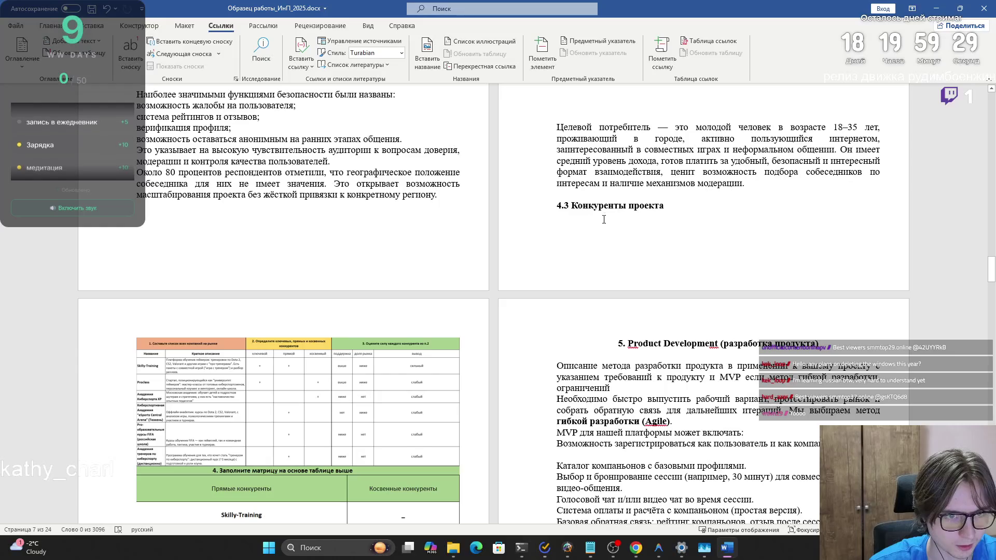
{"action": "type", "text": "."}
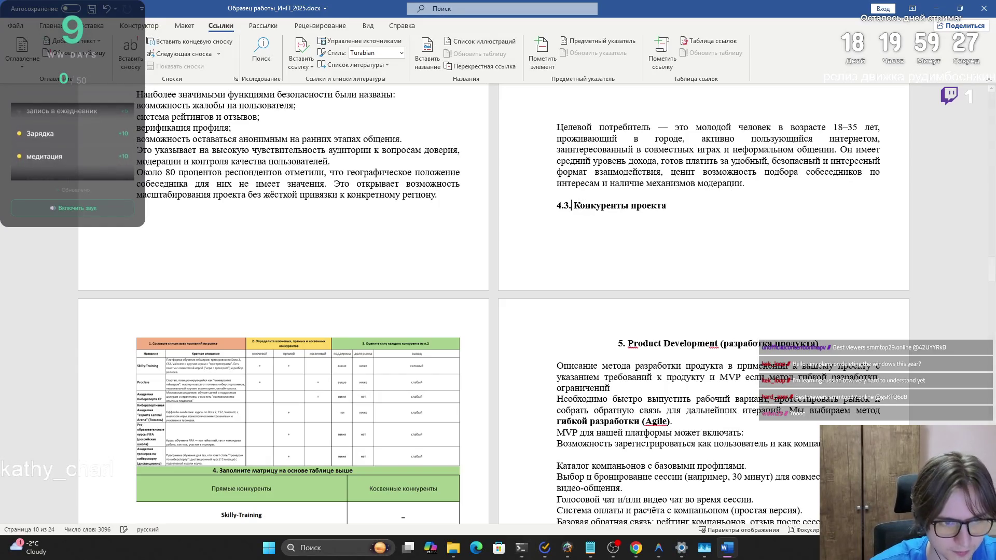
{"action": "left_click_drag", "start_coordinate": [614, 205], "coordinate": [706, 205]}
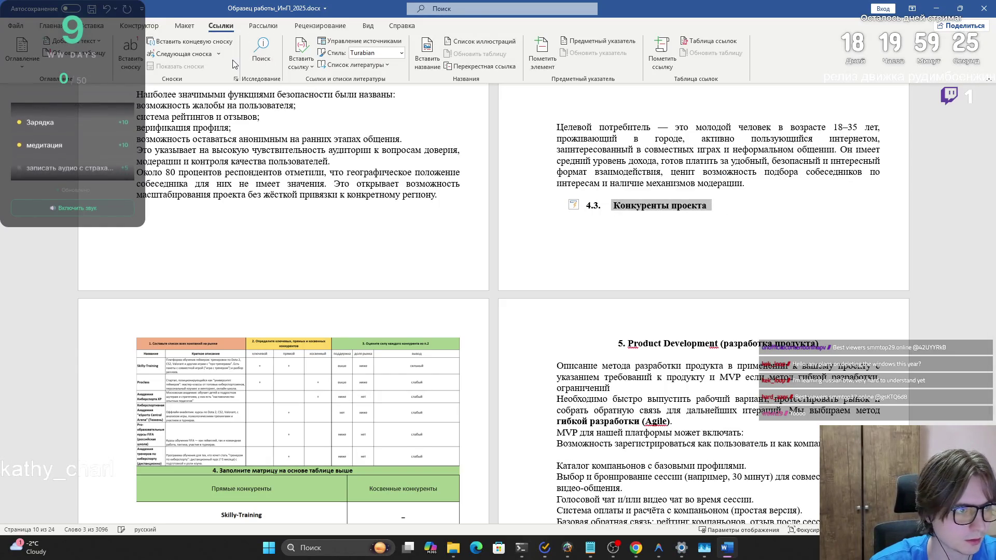
{"action": "left_click", "coordinate": [51, 26]}
{"action": "left_click", "coordinate": [384, 79]}
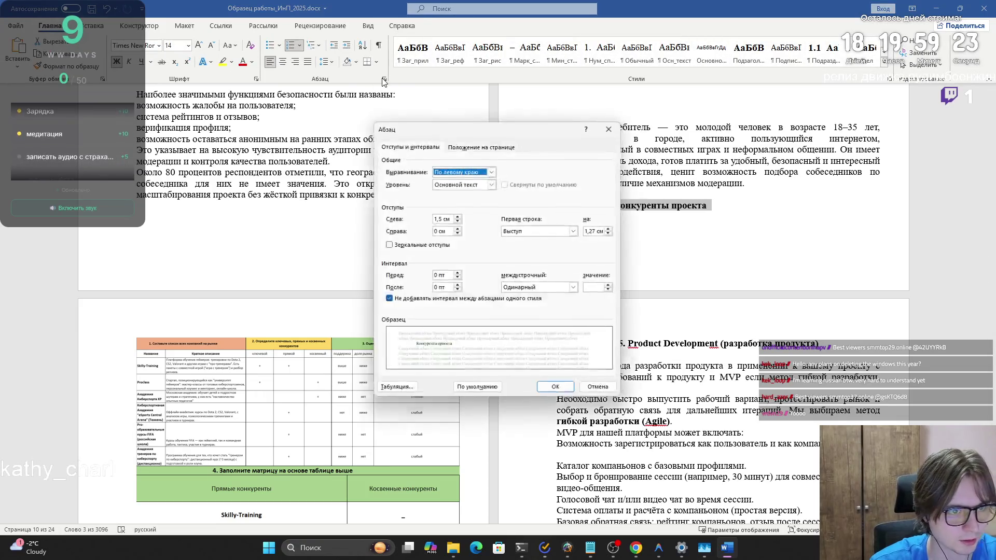
{"action": "left_click", "coordinate": [613, 129]}
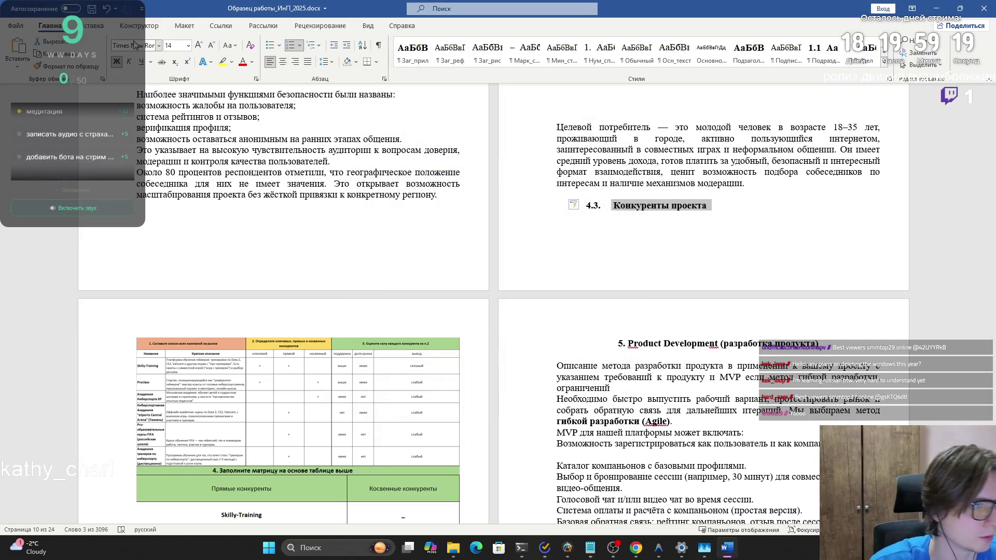
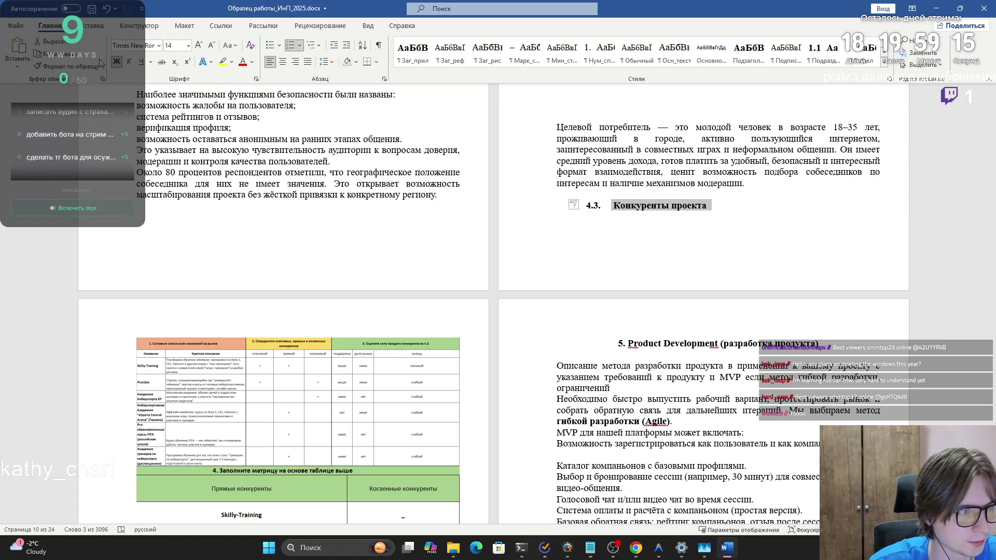
Step: Mark the '6. IP-стратегия проекта' heading as a Level 1 table-of-contents entry
{"action": "left_click", "coordinate": [220, 26]}
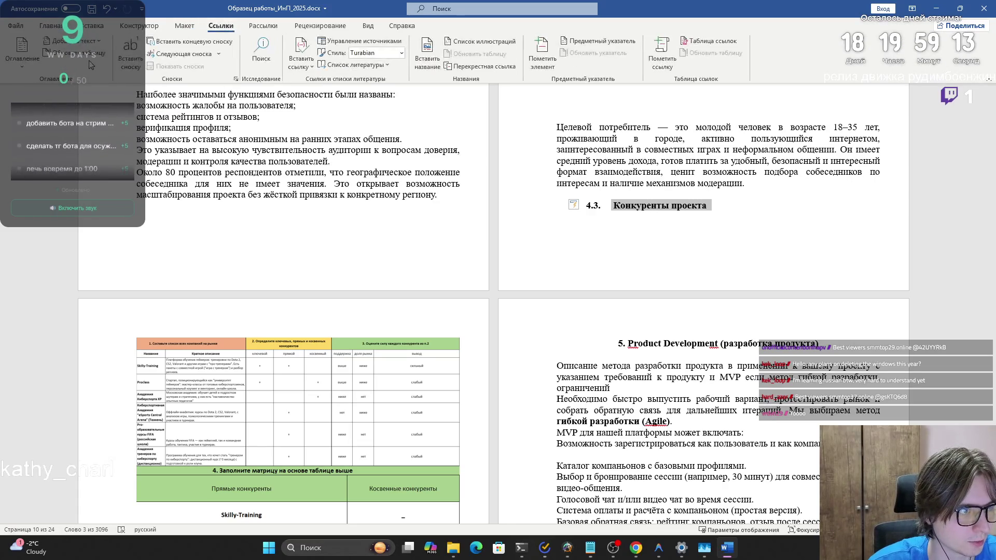
{"action": "scroll", "coordinate": [508, 265], "scroll_direction": "down", "scroll_amount": 3}
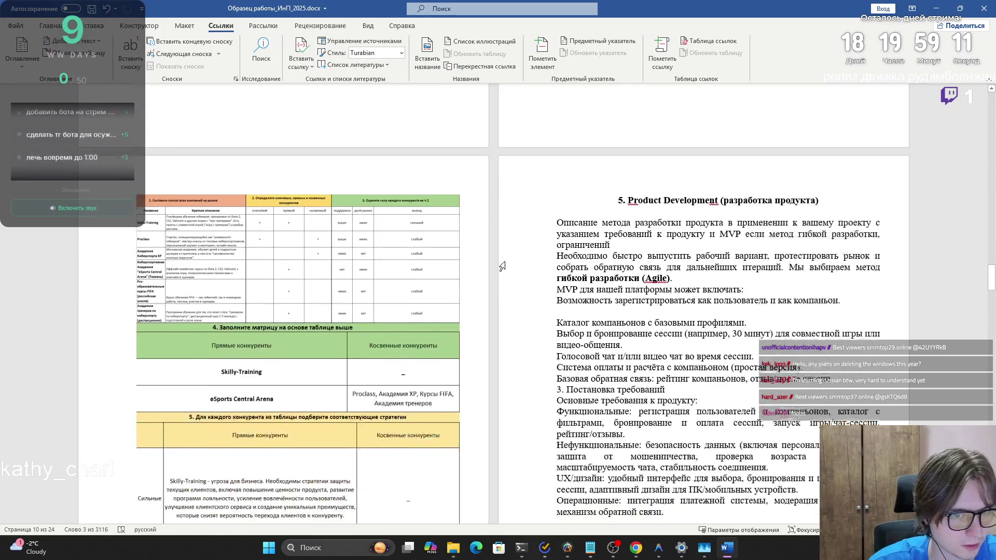
{"action": "scroll", "coordinate": [509, 265], "scroll_direction": "down", "scroll_amount": 4}
{"action": "scroll", "coordinate": [514, 262], "scroll_direction": "up", "scroll_amount": 5}
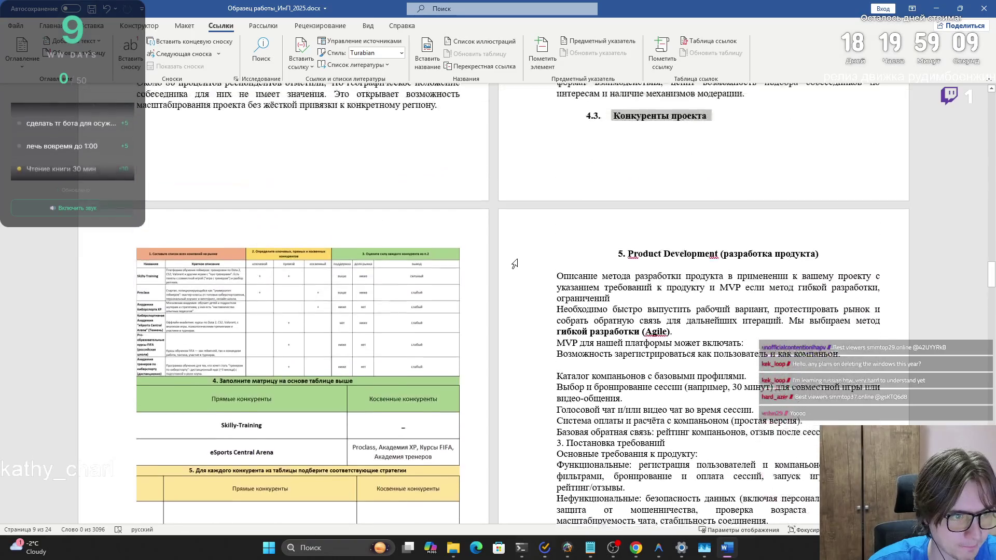
{"action": "scroll", "coordinate": [521, 260], "scroll_direction": "down", "scroll_amount": 1}
{"action": "scroll", "coordinate": [521, 259], "scroll_direction": "down", "scroll_amount": 9}
{"action": "scroll", "coordinate": [526, 260], "scroll_direction": "up", "scroll_amount": 10}
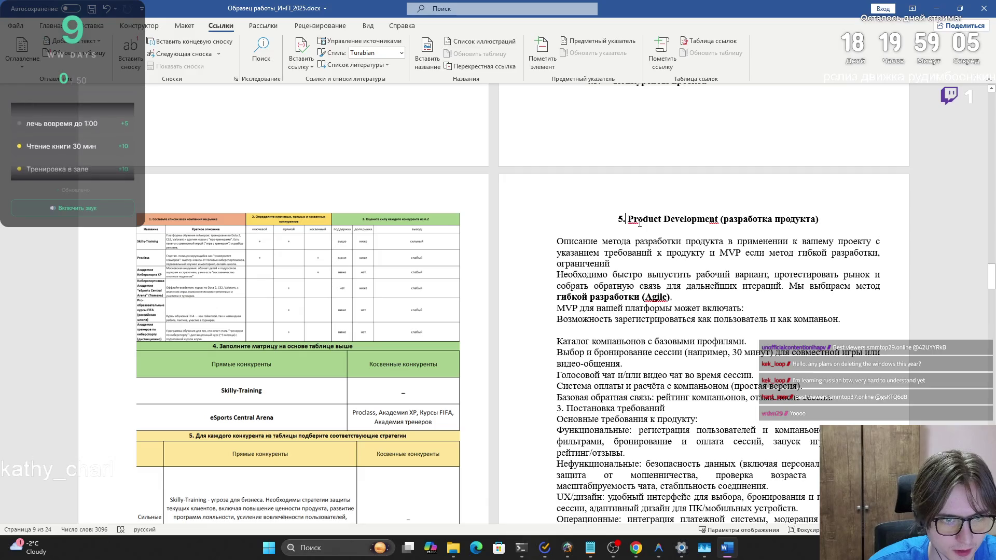
{"action": "scroll", "coordinate": [488, 261], "scroll_direction": "down", "scroll_amount": 2}
{"action": "scroll", "coordinate": [488, 260], "scroll_direction": "down", "scroll_amount": 10}
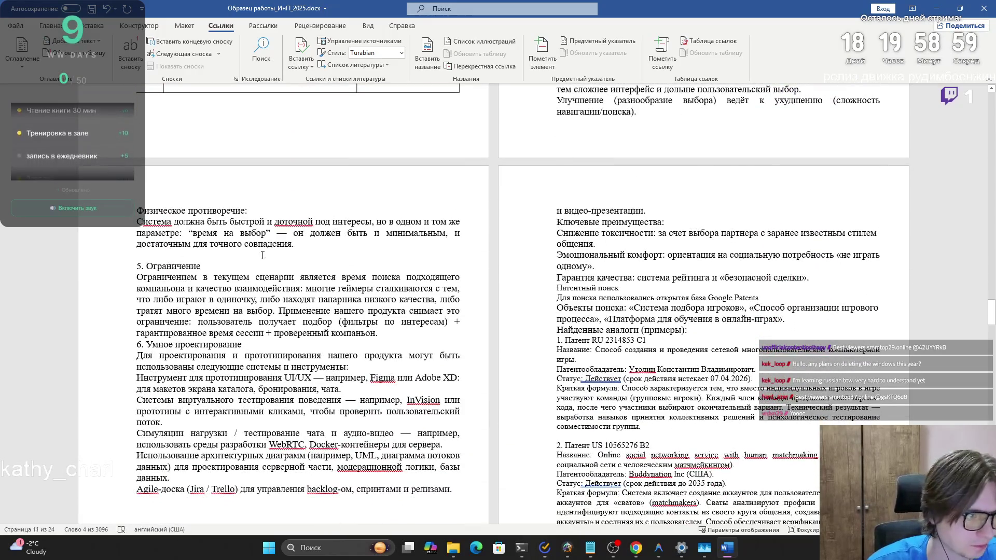
{"action": "scroll", "coordinate": [249, 255], "scroll_direction": "down", "scroll_amount": 5}
{"action": "key", "text": "shift+Home"}
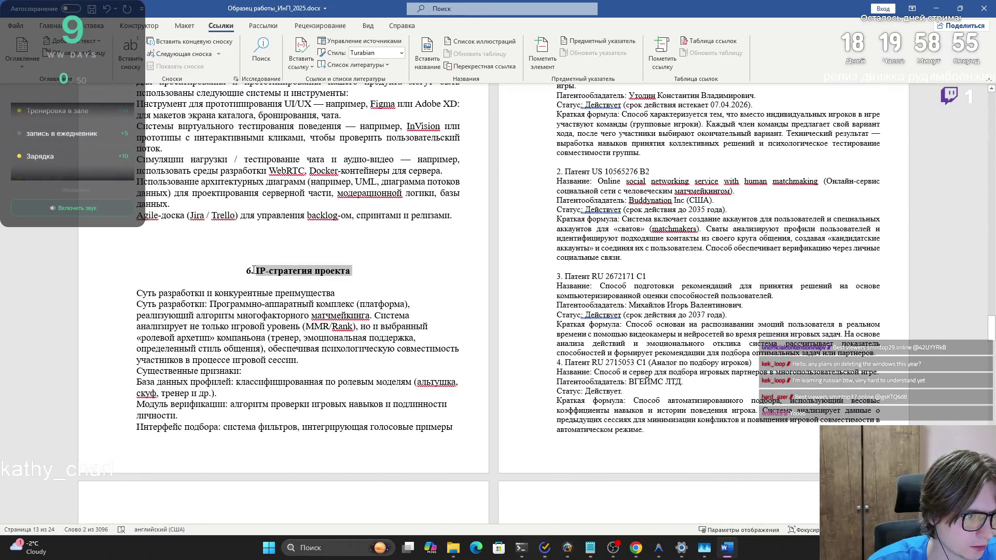
{"action": "left_click_drag", "start_coordinate": [372, 273], "coordinate": [273, 271]}
{"action": "left_click", "coordinate": [73, 41]}
{"action": "left_click", "coordinate": [81, 72]}
Step: Select the '7. Маркетинговая стратегия' heading to make it a Level 1 entry
{"action": "scroll", "coordinate": [369, 225], "scroll_direction": "down", "scroll_amount": 4}
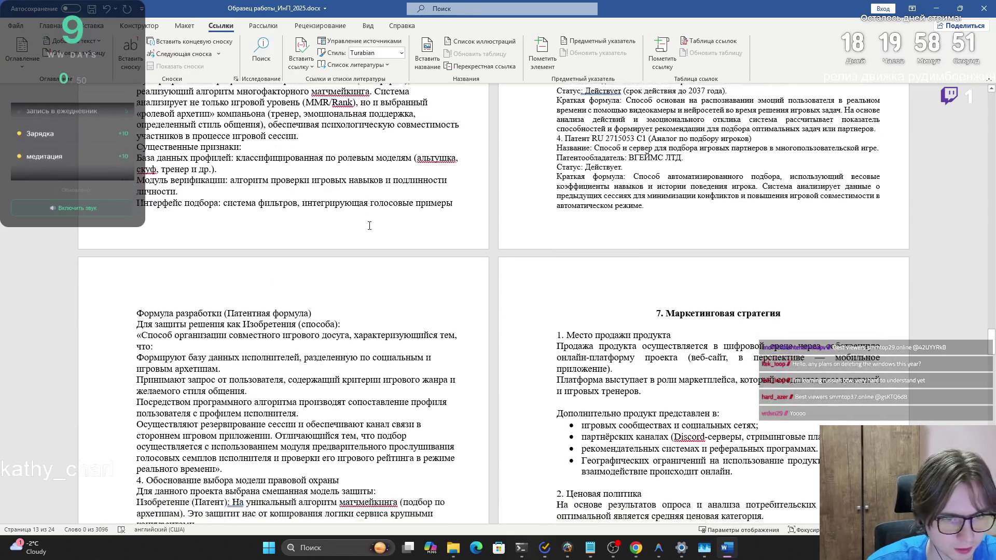
{"action": "scroll", "coordinate": [472, 260], "scroll_direction": "up", "scroll_amount": 10}
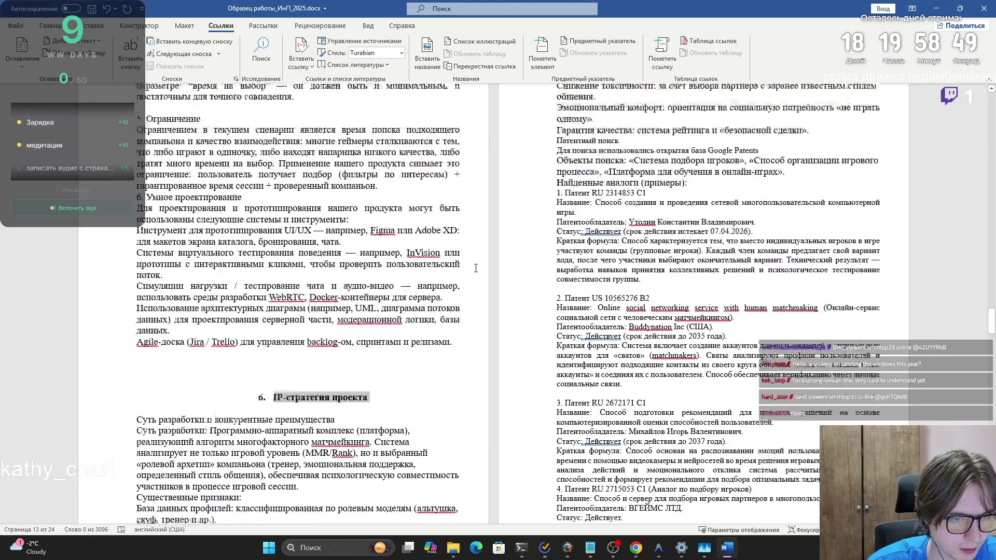
{"action": "scroll", "coordinate": [476, 277], "scroll_direction": "down", "scroll_amount": 10}
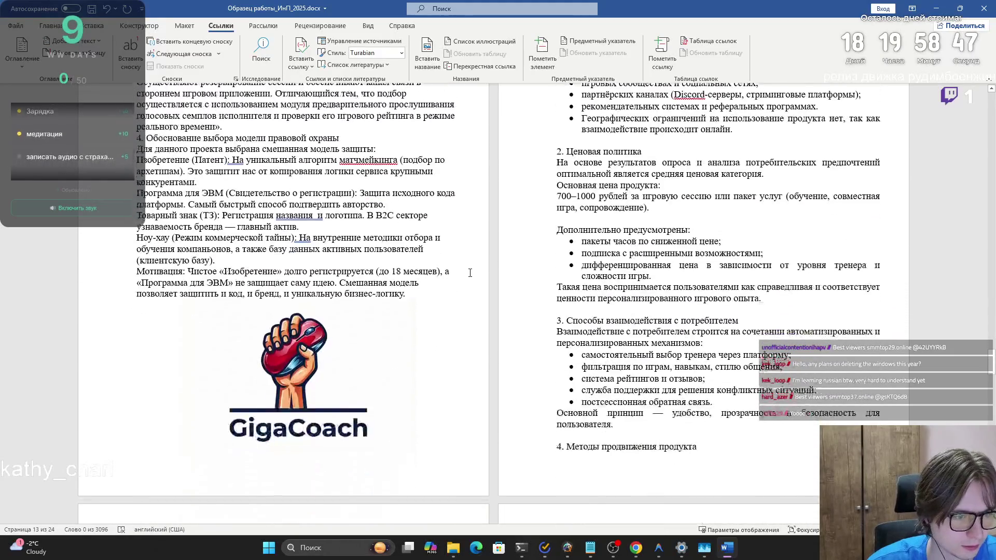
{"action": "scroll", "coordinate": [489, 272], "scroll_direction": "up", "scroll_amount": 2}
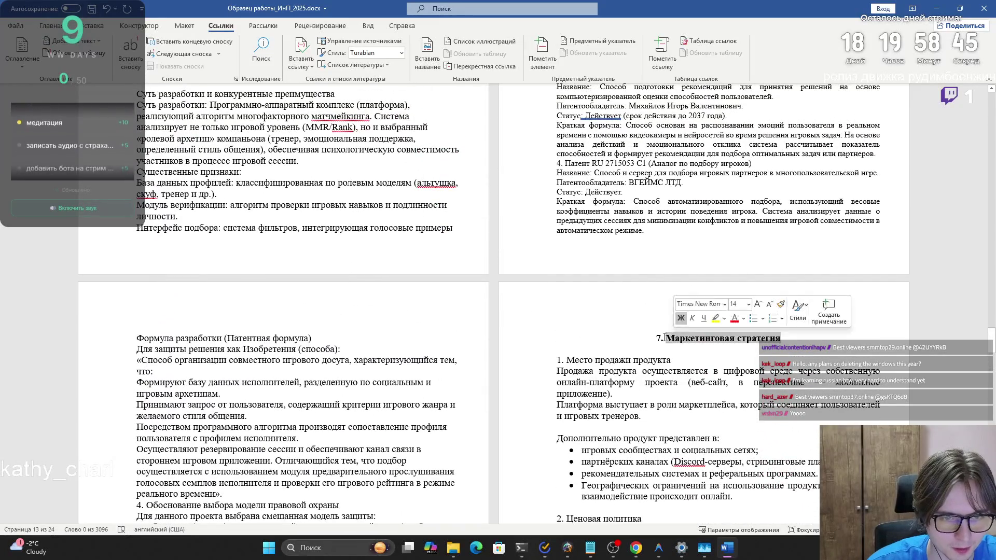
{"action": "left_click_drag", "start_coordinate": [799, 339], "coordinate": [688, 339]}
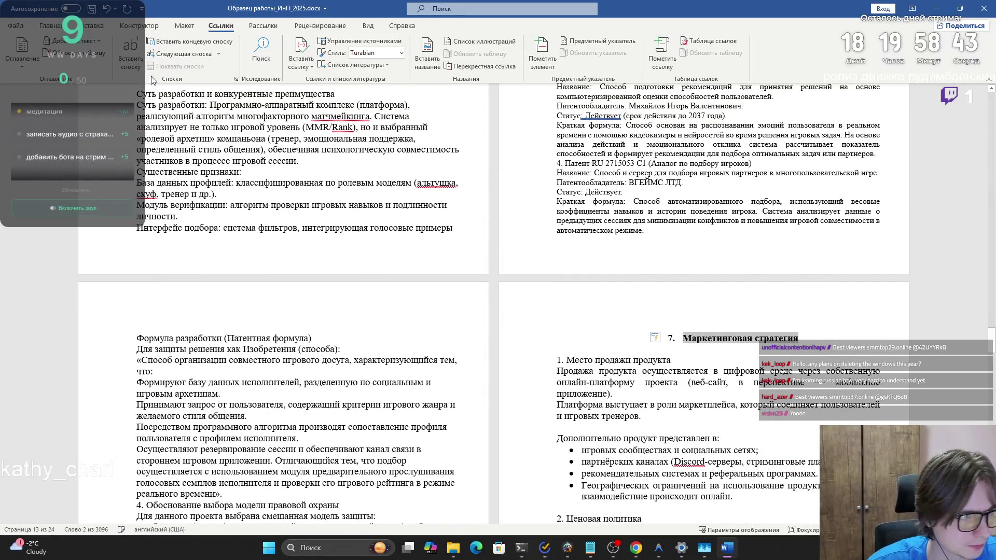
{"action": "scroll", "coordinate": [437, 299], "scroll_direction": "down", "scroll_amount": 8}
Step: Renumber the risk-analysis heading by retyping its number as '9.'
{"action": "scroll", "coordinate": [437, 299], "scroll_direction": "down", "scroll_amount": 10}
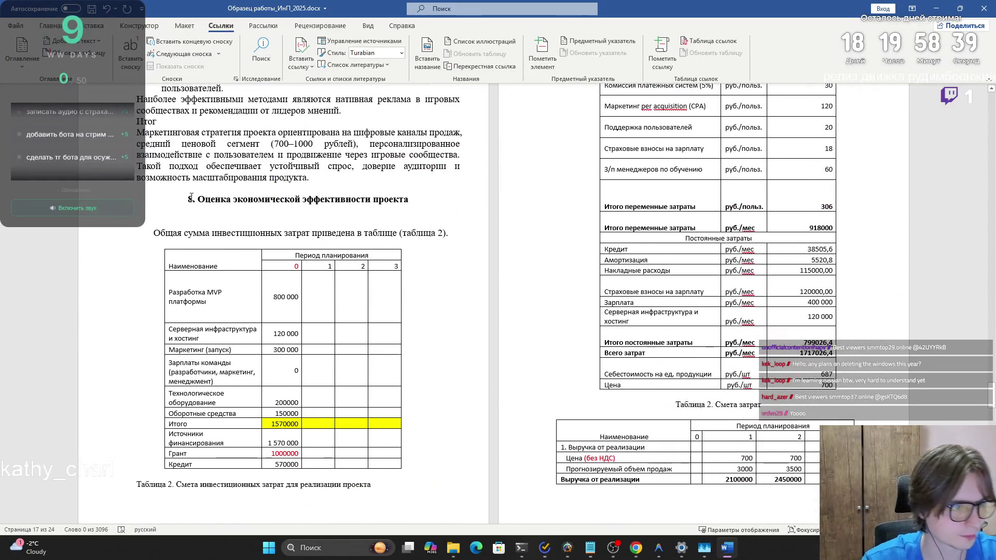
{"action": "left_click", "coordinate": [196, 199]}
{"action": "key", "text": "BackSpace"}
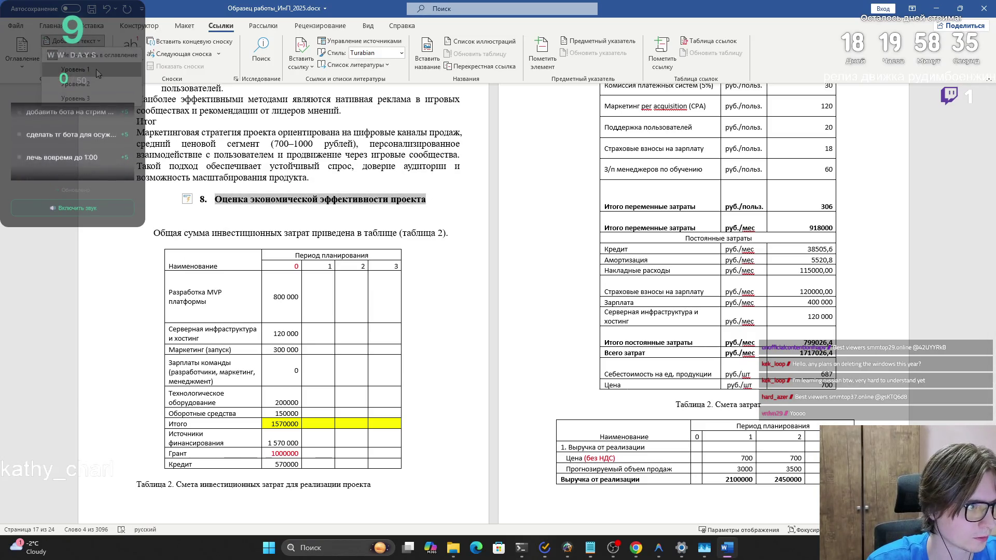
{"action": "scroll", "coordinate": [391, 262], "scroll_direction": "down", "scroll_amount": 4}
{"action": "scroll", "coordinate": [391, 263], "scroll_direction": "down", "scroll_amount": 2}
{"action": "scroll", "coordinate": [394, 264], "scroll_direction": "up", "scroll_amount": 3}
{"action": "scroll", "coordinate": [399, 265], "scroll_direction": "down", "scroll_amount": 13}
{"action": "scroll", "coordinate": [380, 248], "scroll_direction": "up", "scroll_amount": 12}
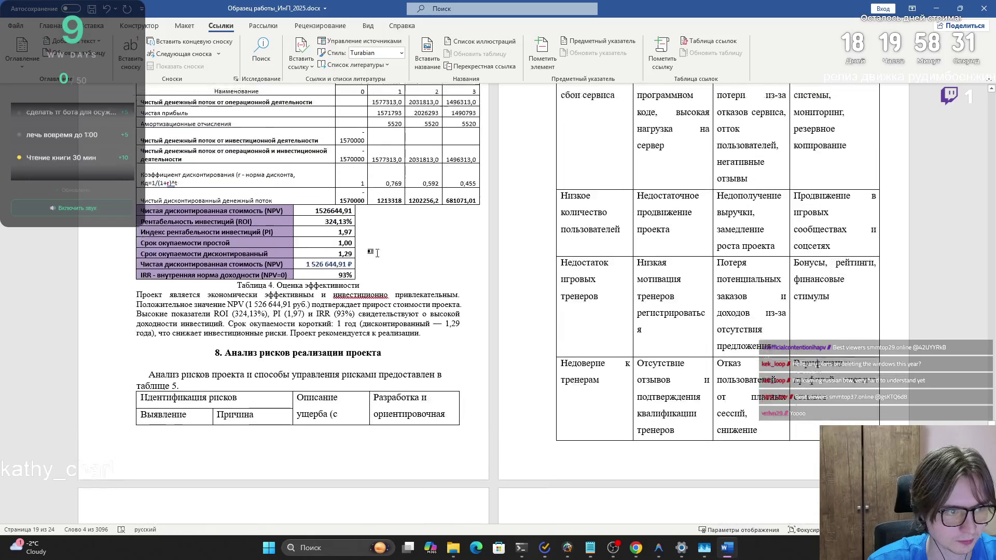
{"action": "scroll", "coordinate": [358, 257], "scroll_direction": "down", "scroll_amount": 12}
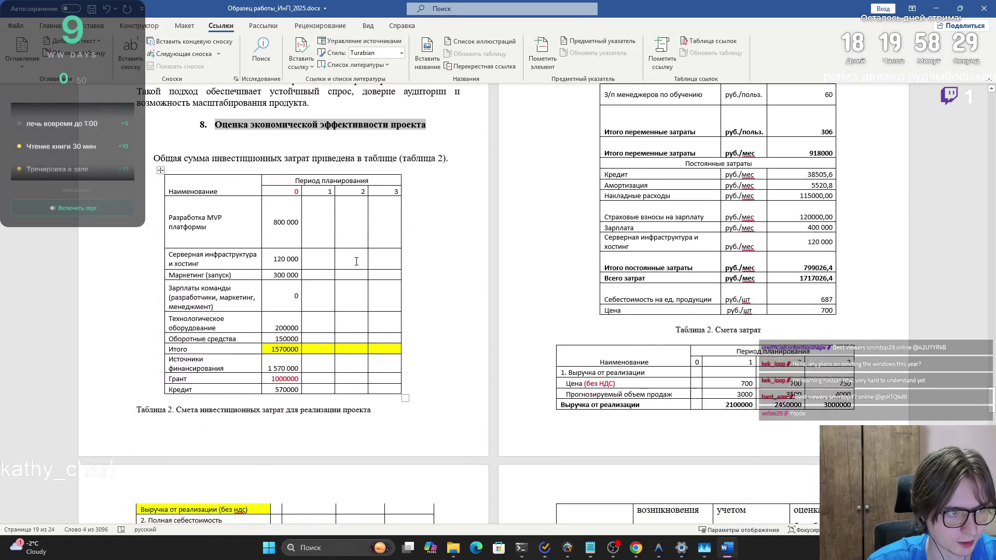
{"action": "type", "text": "9."}
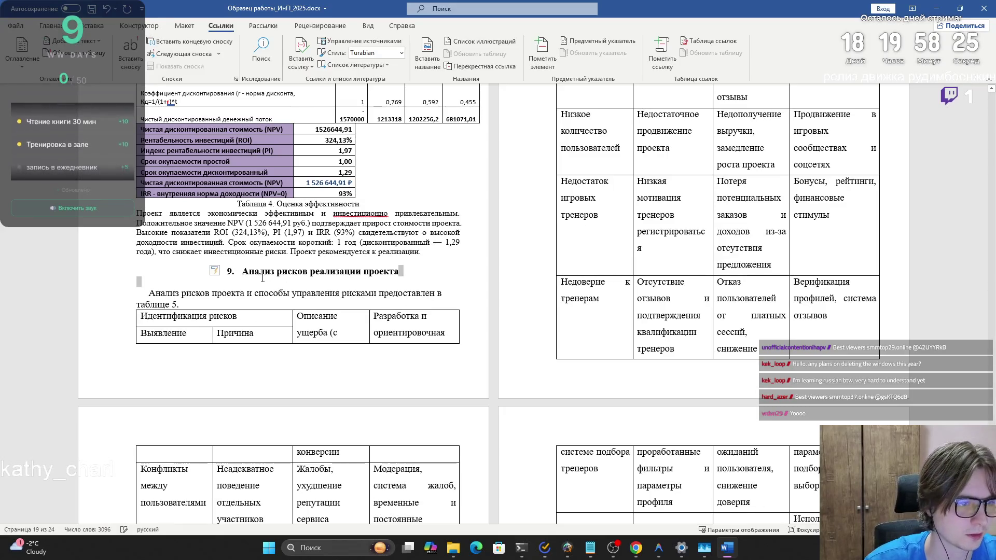
Step: Select the 'Анализ рисков реализации проекта' and 'Список использованных источников' headings as contents entries
{"action": "triple_click", "coordinate": [264, 277]}
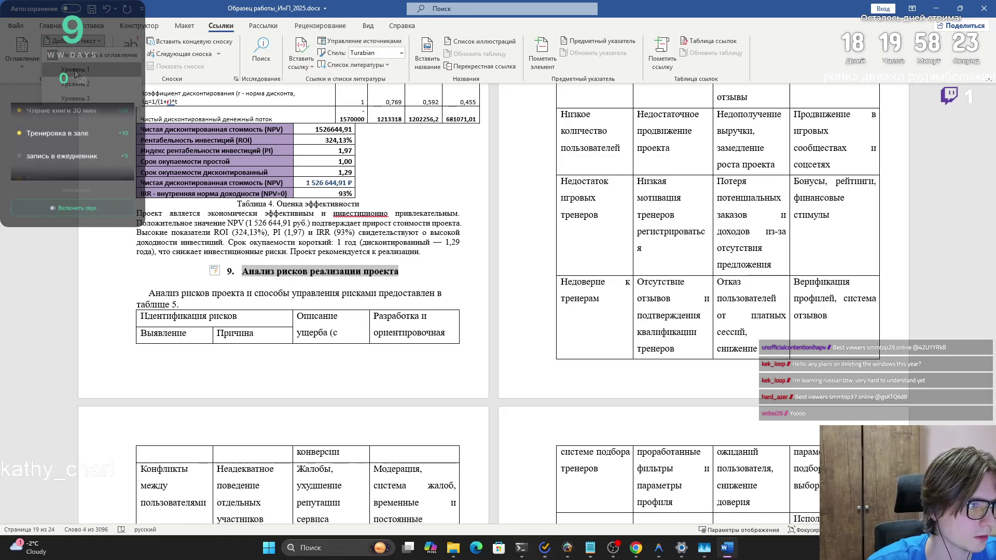
{"action": "scroll", "coordinate": [545, 298], "scroll_direction": "down", "scroll_amount": 12}
{"action": "scroll", "coordinate": [544, 299], "scroll_direction": "down", "scroll_amount": 2}
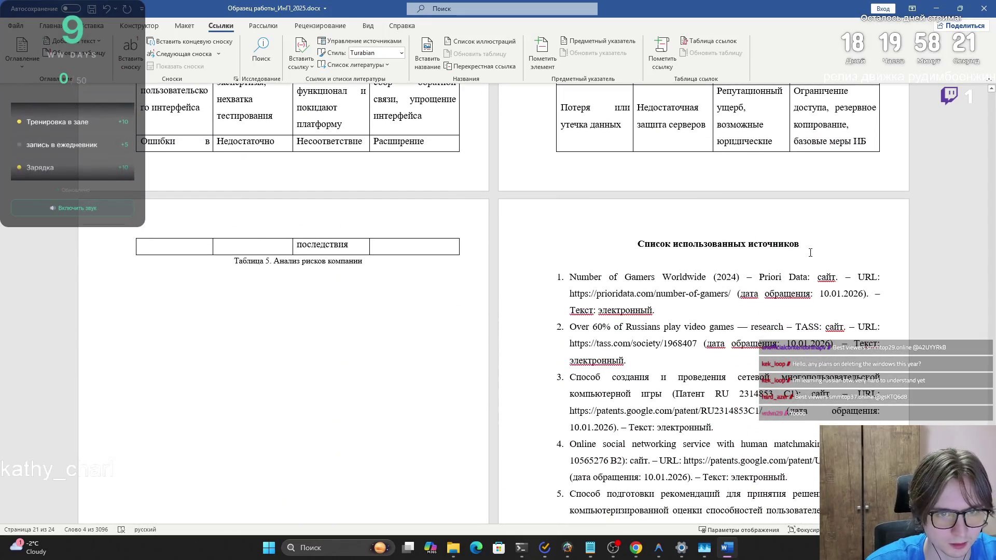
{"action": "triple_click", "coordinate": [651, 245]}
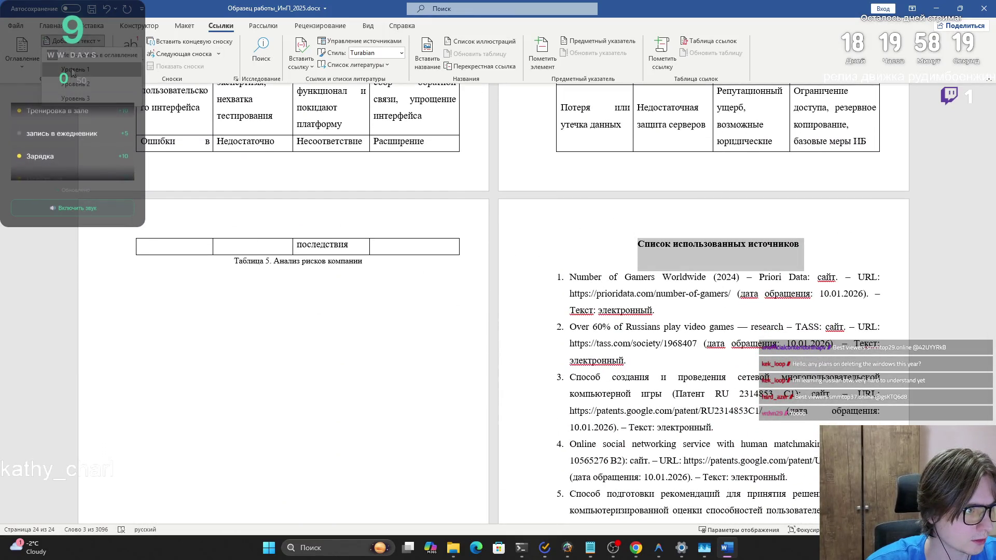
{"action": "scroll", "coordinate": [987, 421], "scroll_direction": "down", "scroll_amount": 5}
{"action": "scroll", "coordinate": [986, 422], "scroll_direction": "up", "scroll_amount": 20}
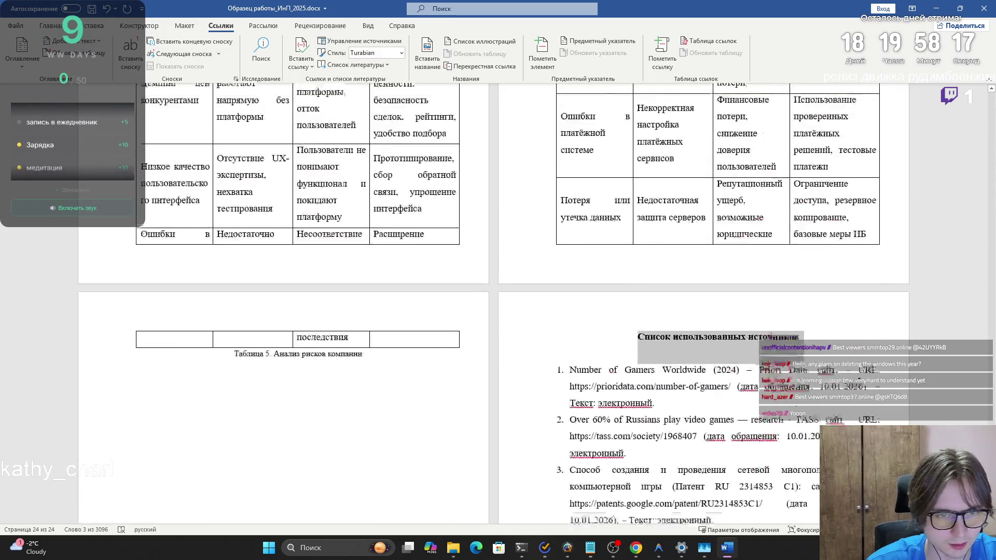
{"action": "mouse_move", "coordinate": [987, 421]}
{"action": "left_mouse_down"}
{"action": "mouse_move", "coordinate": [982, 171]}
{"action": "mouse_move", "coordinate": [963, 117]}
{"action": "left_mouse_up"}
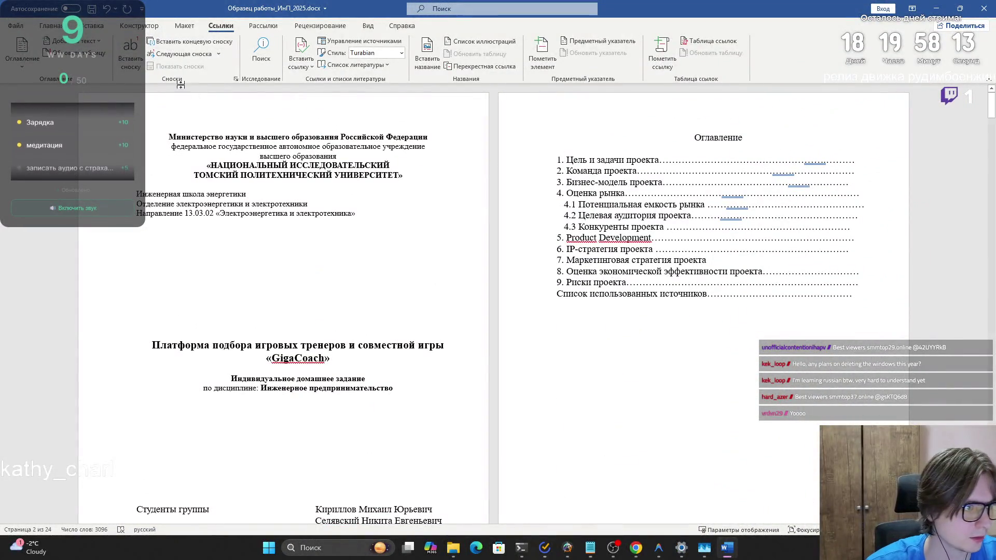
Step: Insert an Automatic Table 1 table of contents with page numbers and check its font and size
{"action": "left_click", "coordinate": [22, 54]}
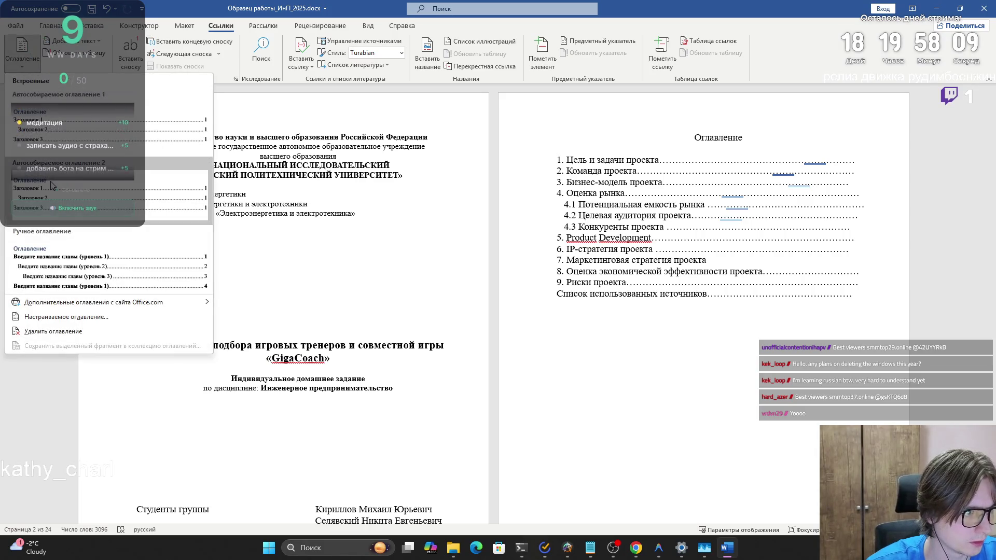
{"action": "left_click", "coordinate": [50, 168]}
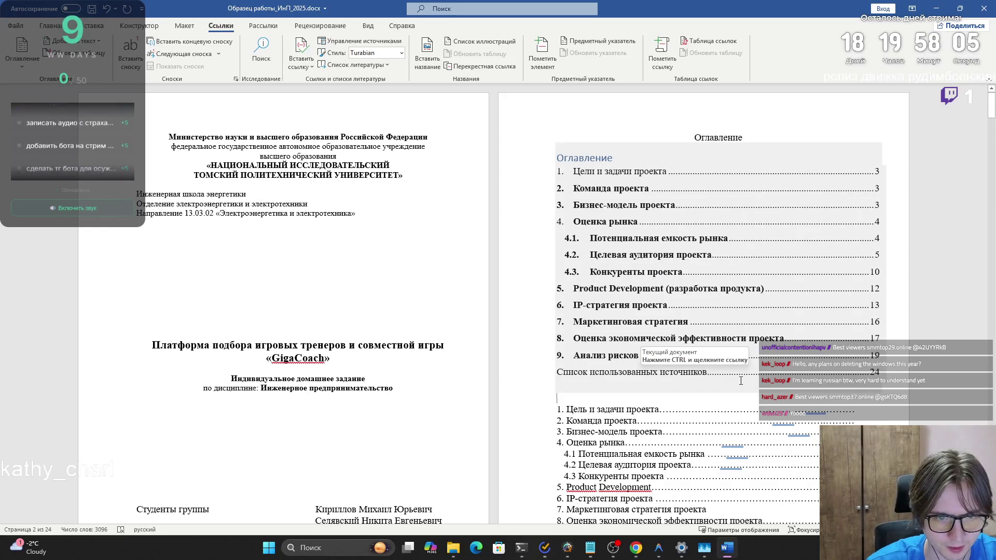
{"action": "mouse_move", "coordinate": [741, 381]}
{"action": "left_mouse_down"}
{"action": "mouse_move", "coordinate": [570, 249]}
{"action": "mouse_move", "coordinate": [559, 162]}
{"action": "left_mouse_up"}
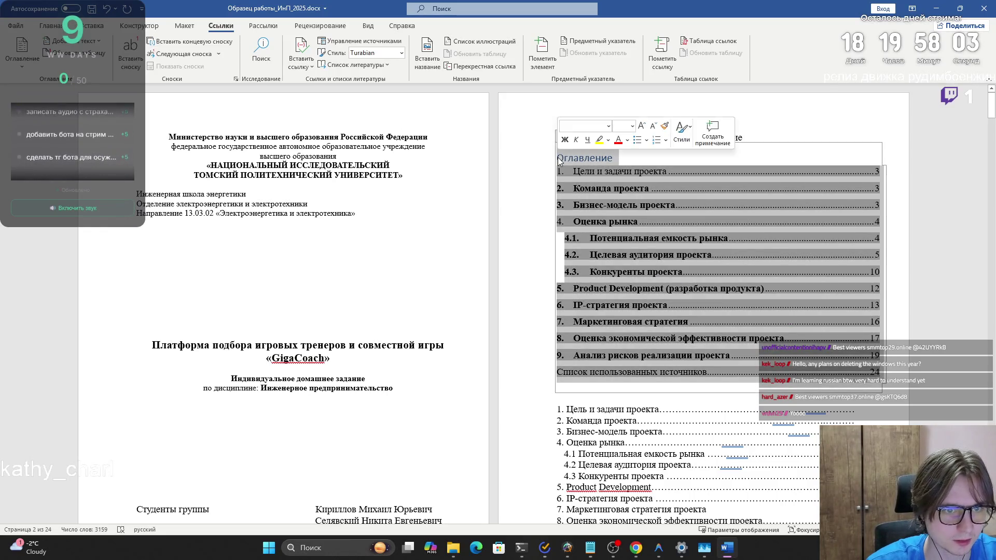
{"action": "left_click", "coordinate": [50, 26]}
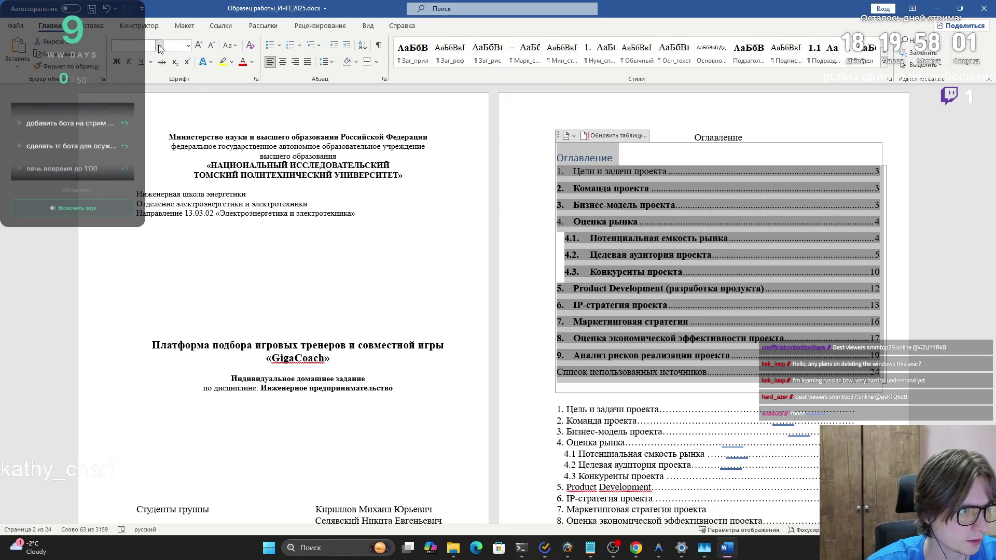
{"action": "left_click", "coordinate": [158, 46]}
{"action": "key", "text": "Escape"}
{"action": "left_click", "coordinate": [188, 45]}
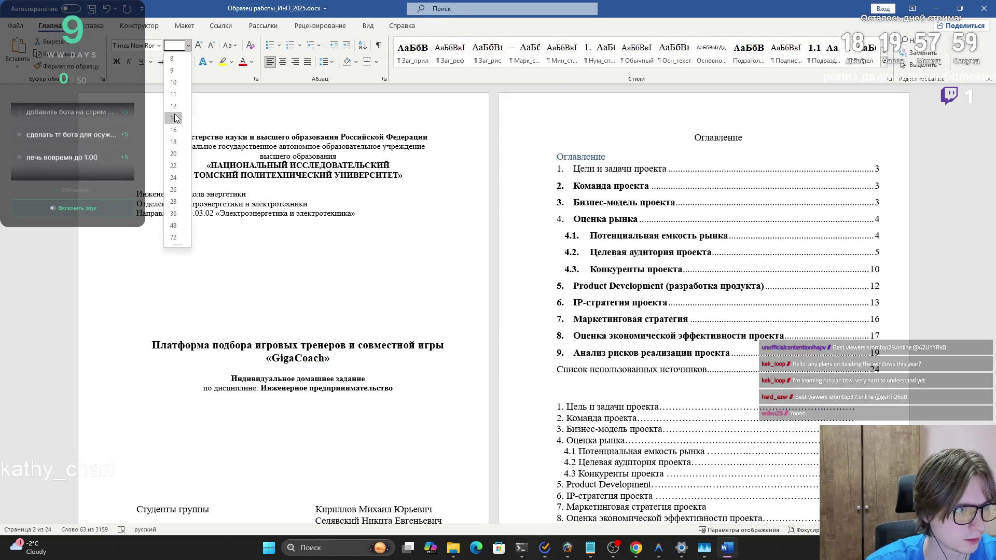
{"action": "key", "text": "Escape"}
{"action": "left_click", "coordinate": [618, 158]}
Step: Delete the duplicate 'Оглавление' title from the new table of contents
{"action": "left_click_drag", "start_coordinate": [617, 158], "coordinate": [564, 150]}
{"action": "key", "text": "BackSpace"}
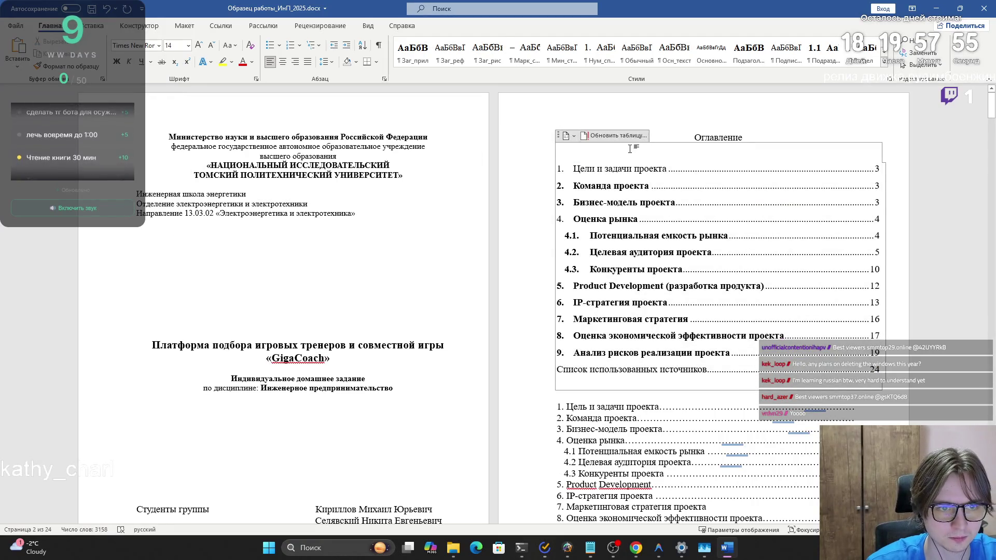
{"action": "key", "text": "Delete"}
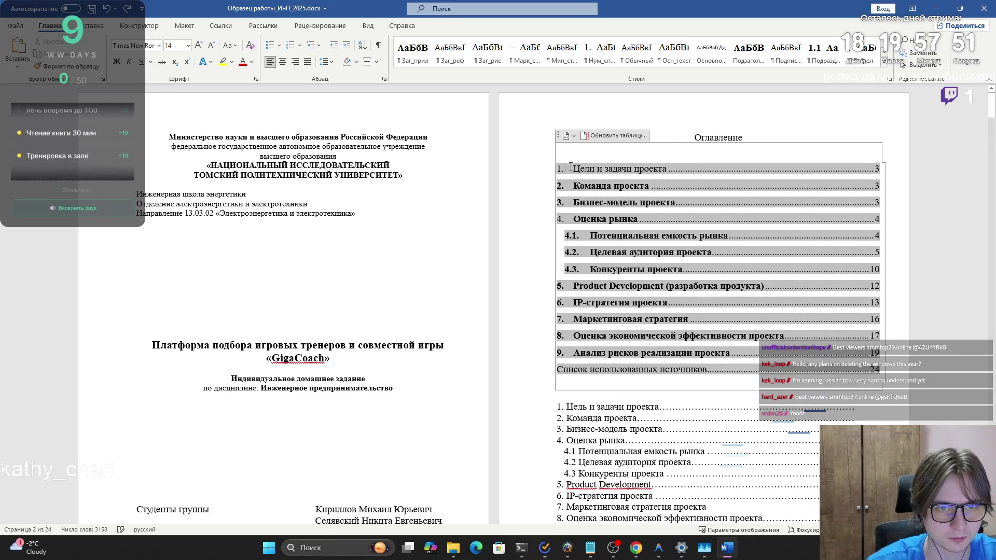
{"action": "key", "text": "ctrl+z"}
{"action": "left_click", "coordinate": [658, 148]}
Step: Delete the old hand-typed contents list below the automatic table of contents
{"action": "scroll", "coordinate": [688, 462], "scroll_direction": "down", "scroll_amount": 2}
{"action": "left_click_drag", "start_coordinate": [688, 461], "coordinate": [577, 304]}
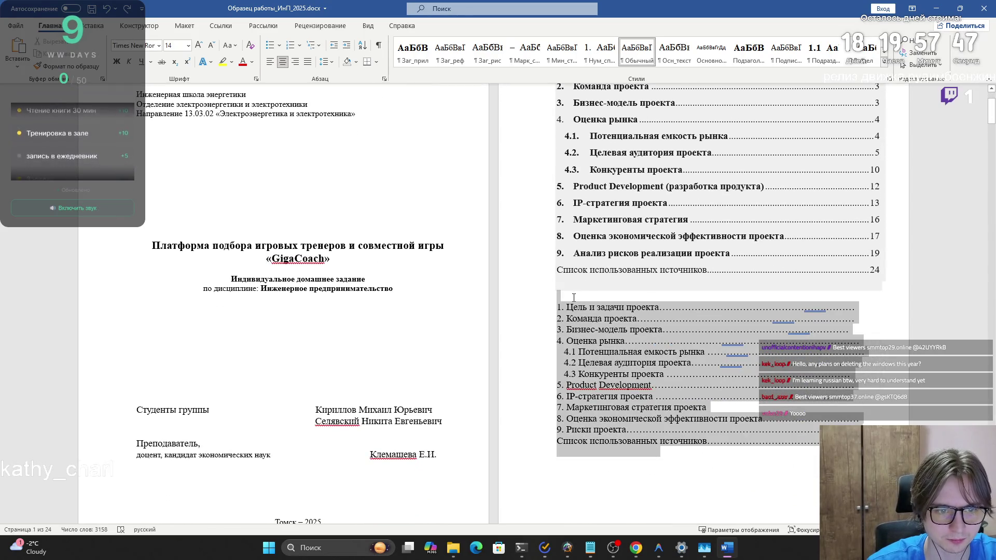
{"action": "left_click", "coordinate": [637, 381]}
{"action": "mouse_move", "coordinate": [661, 456]}
{"action": "left_mouse_down"}
{"action": "mouse_move", "coordinate": [549, 300]}
{"action": "mouse_move", "coordinate": [643, 363]}
{"action": "mouse_move", "coordinate": [659, 452]}
{"action": "left_mouse_up"}
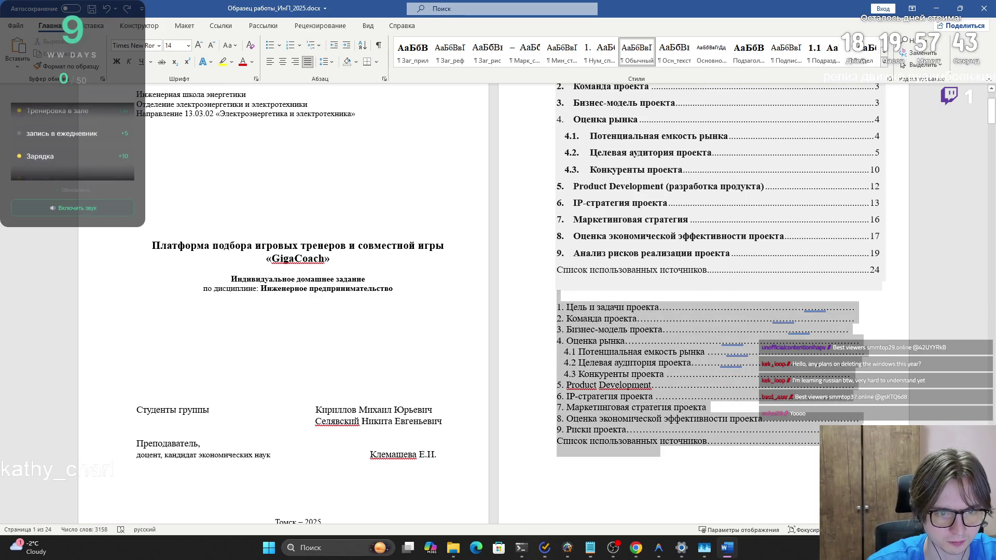
{"action": "key", "text": "Delete"}
{"action": "scroll", "coordinate": [784, 358], "scroll_direction": "up", "scroll_amount": 2}
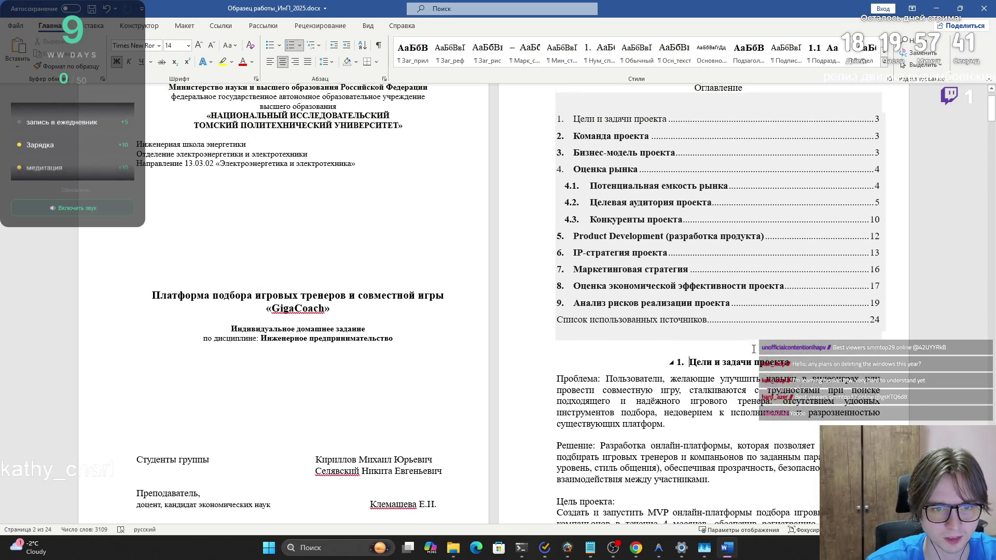
{"action": "left_click", "coordinate": [894, 333]}
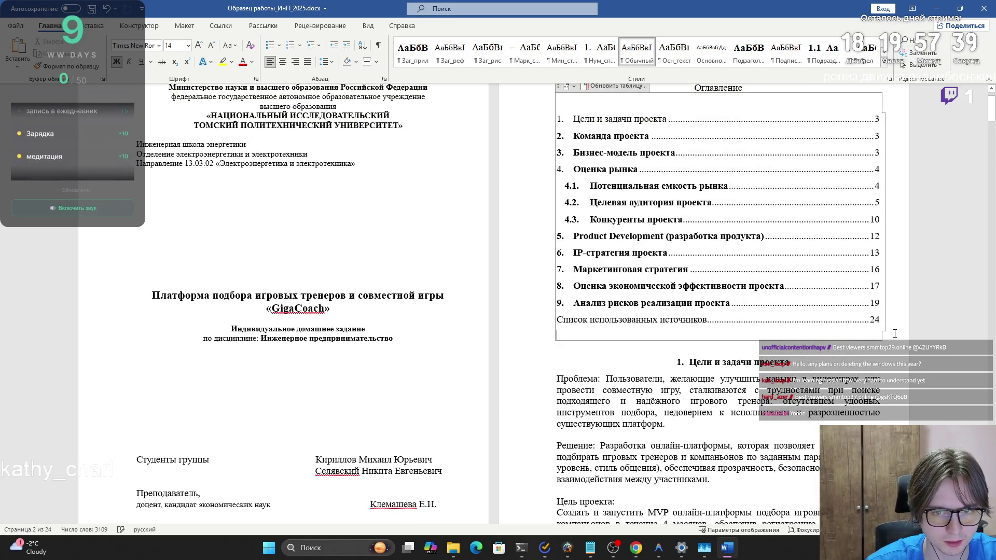
Step: Paste the old plain-text contents list below the TOC, then remove it again
{"action": "left_click", "coordinate": [877, 352]}
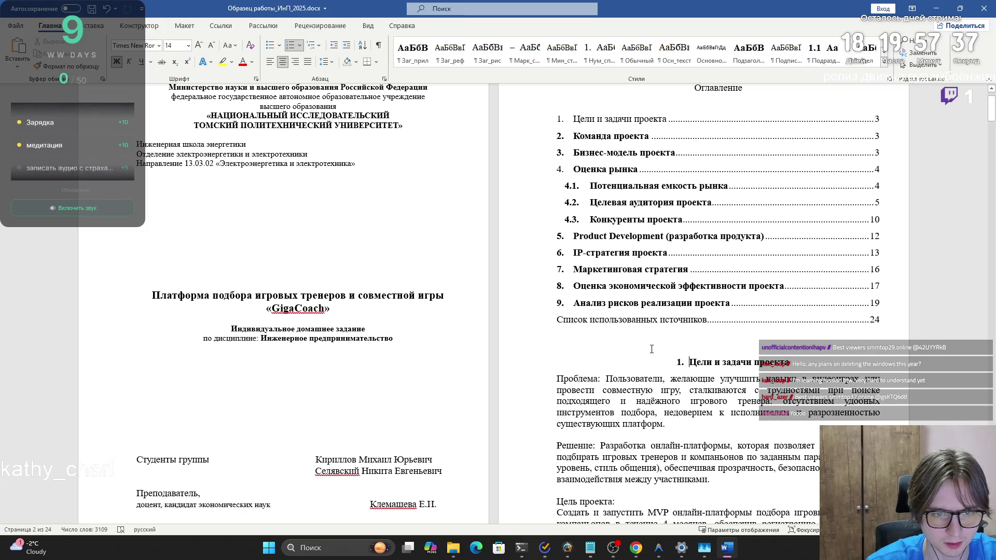
{"action": "key", "text": "ctrl+v"}
{"action": "scroll", "coordinate": [736, 415], "scroll_direction": "down", "scroll_amount": 2}
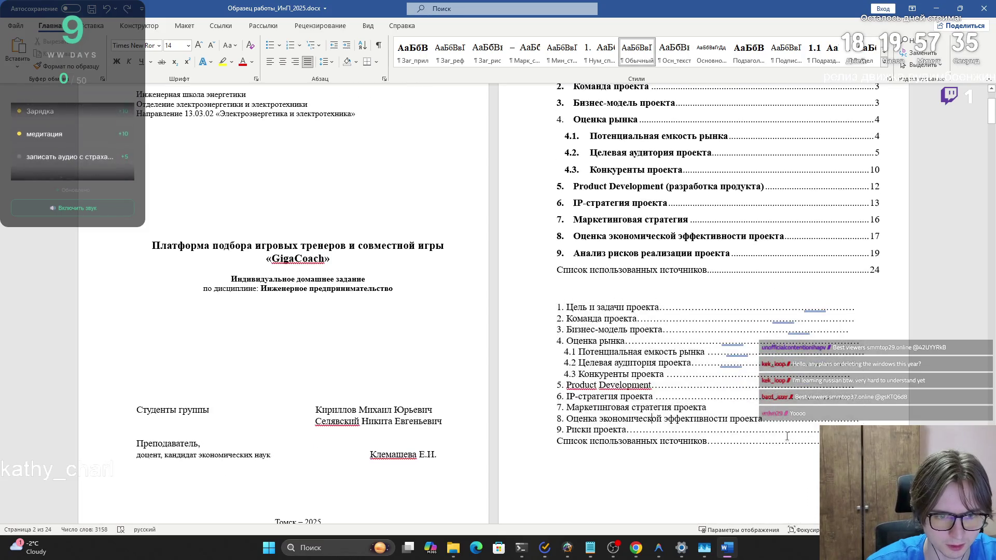
{"action": "key", "text": "shift+Up"}
{"action": "key", "text": "shift+Up"}
{"action": "key", "text": "shift+Up"}
{"action": "key", "text": "BackSpace"}
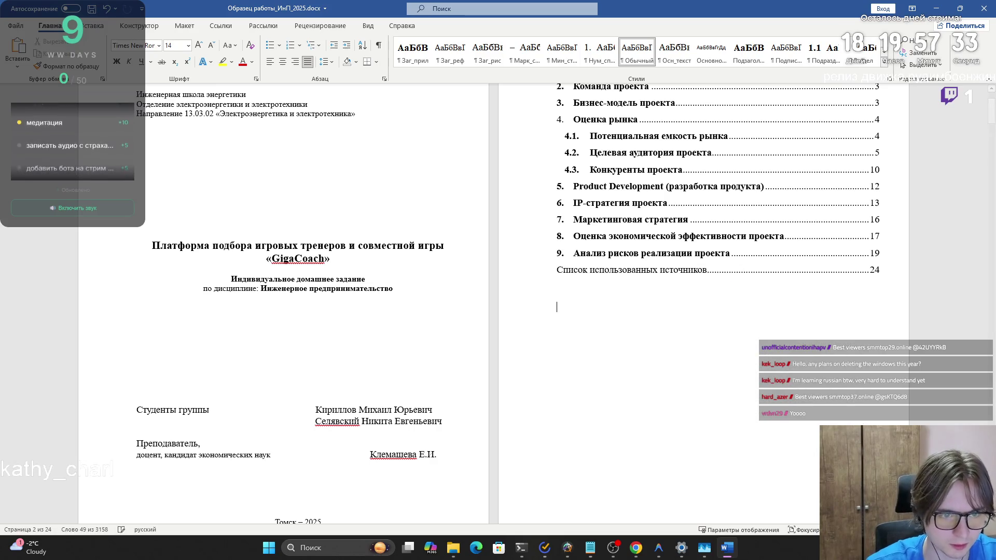
{"action": "key", "text": "BackSpace"}
{"action": "key", "text": "ctrl+z"}
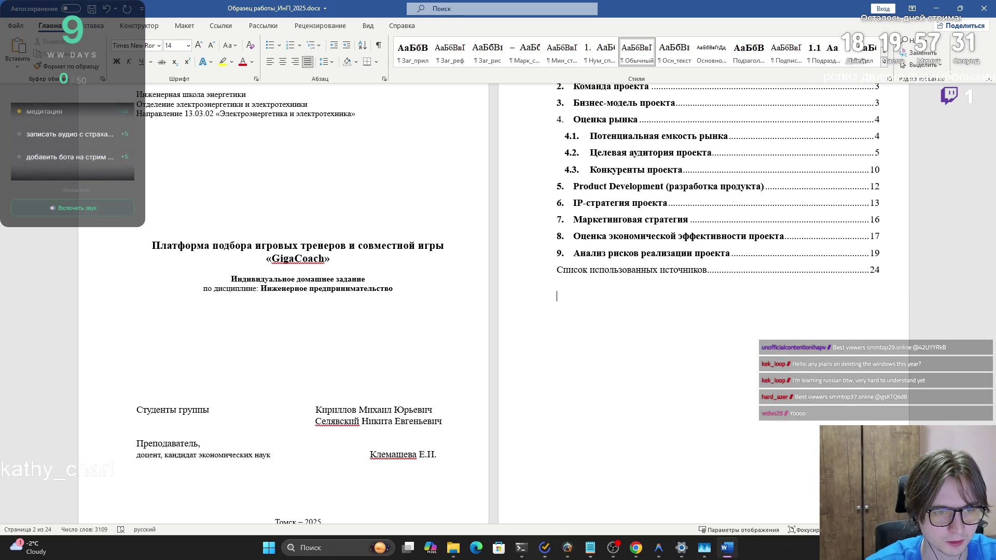
Step: Insert a page break after the contents via search, then undo and remove it
{"action": "type", "text": "раз"}
{"action": "key", "text": "Right"}
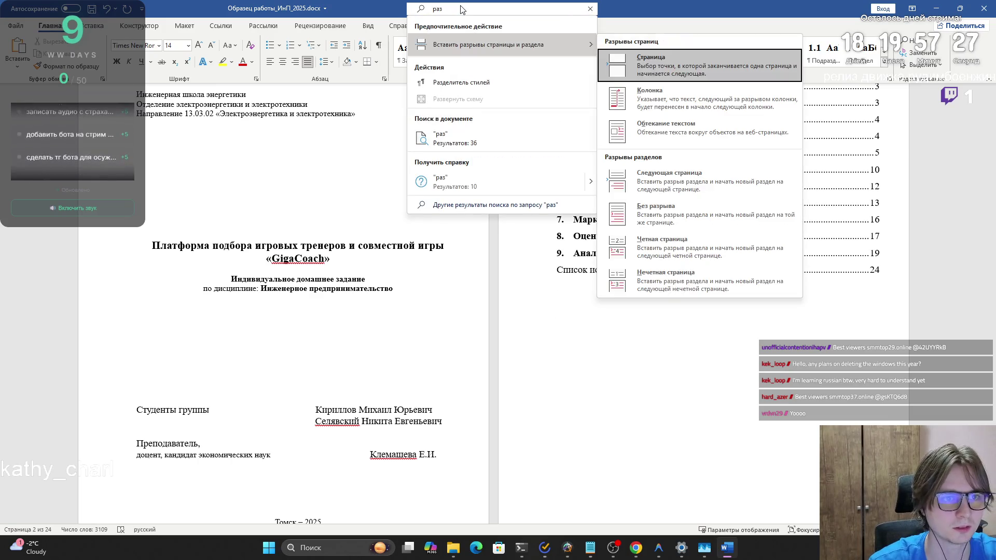
{"action": "left_click", "coordinate": [683, 70]}
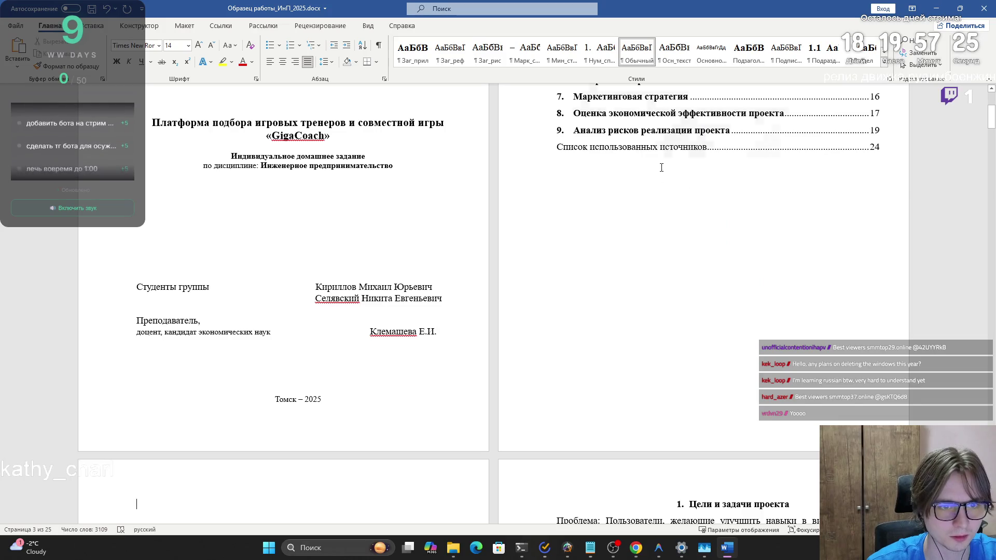
{"action": "scroll", "coordinate": [642, 174], "scroll_direction": "down", "scroll_amount": 3}
{"action": "scroll", "coordinate": [642, 175], "scroll_direction": "down", "scroll_amount": 2}
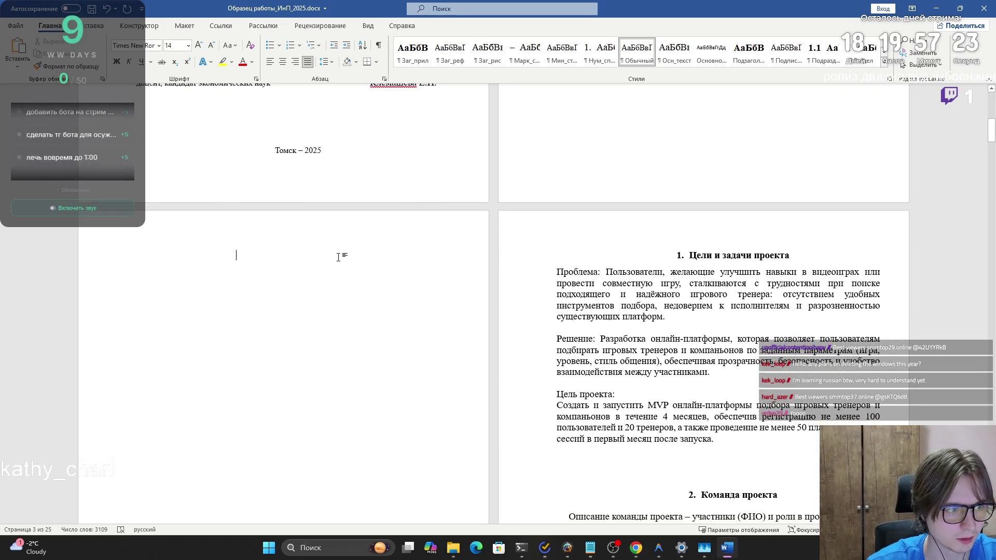
{"action": "key", "text": "ctrl+z"}
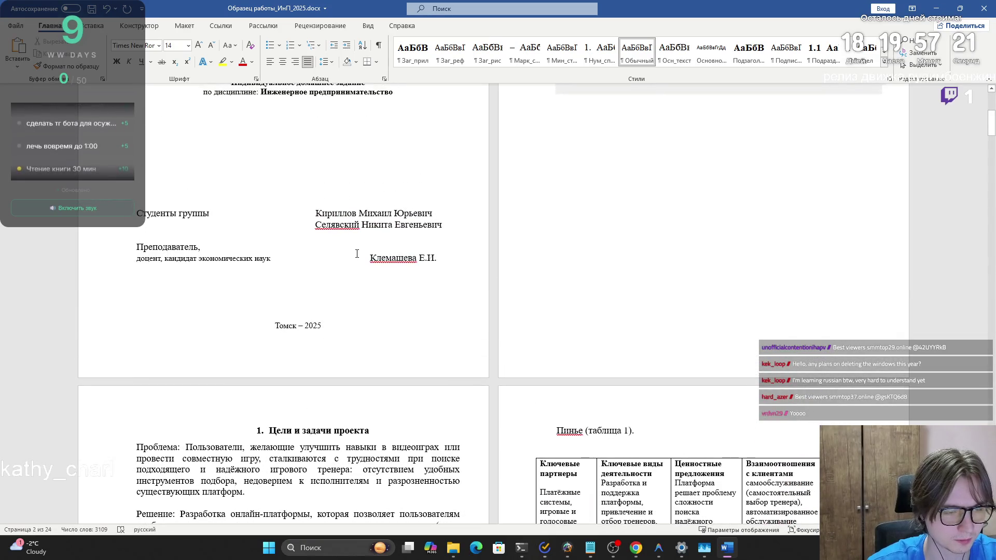
{"action": "scroll", "coordinate": [357, 254], "scroll_direction": "up", "scroll_amount": 1}
{"action": "key", "text": "Delete"}
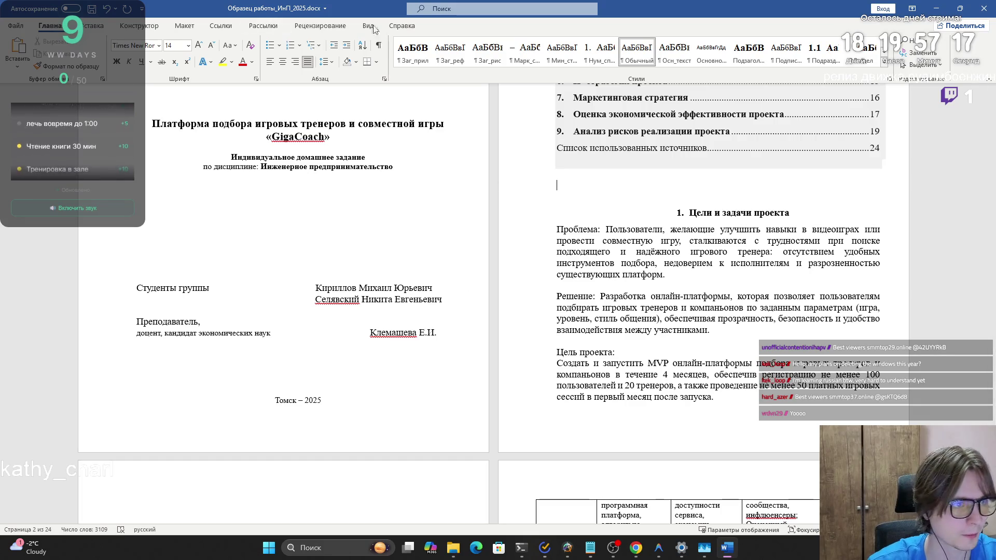
Step: Search 'ра' and insert a page break so section 1 starts on a new page
{"action": "left_click", "coordinate": [471, 9]}
{"action": "type", "text": "ра"}
{"action": "key", "text": "Right"}
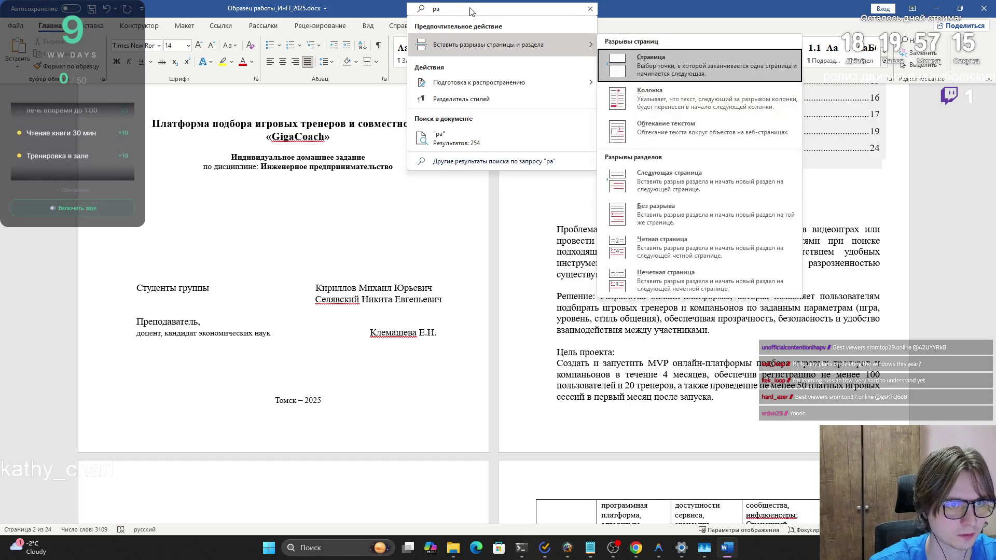
{"action": "key", "text": "Return"}
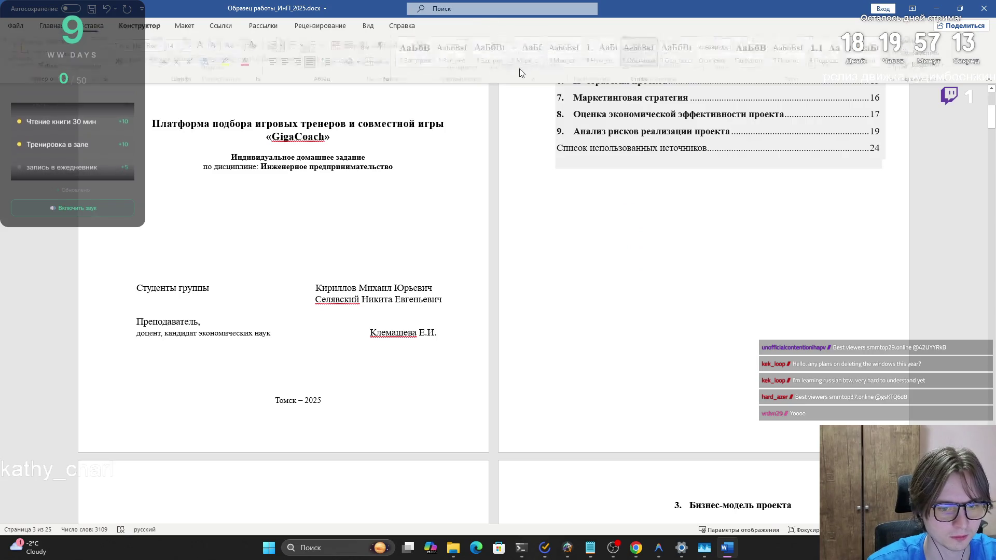
{"action": "scroll", "coordinate": [425, 336], "scroll_direction": "down", "scroll_amount": 2}
{"action": "key", "text": "BackSpace"}
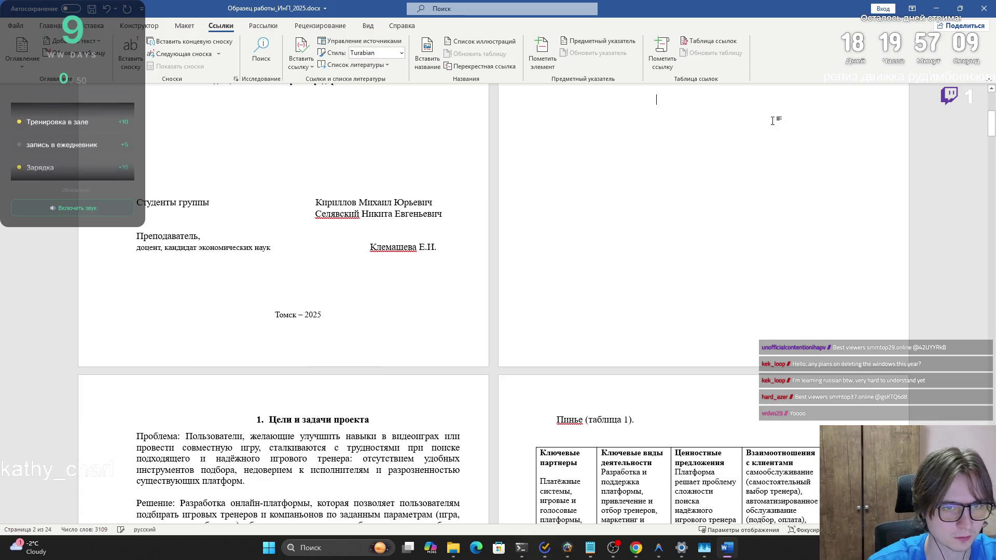
Step: Edit the contents entries from 4.3 onward, typing 10 and removing the stray digit before the references
{"action": "scroll", "coordinate": [671, 152], "scroll_direction": "up", "scroll_amount": 6}
{"action": "scroll", "coordinate": [723, 151], "scroll_direction": "down", "scroll_amount": 8}
{"action": "scroll", "coordinate": [716, 151], "scroll_direction": "up", "scroll_amount": 8}
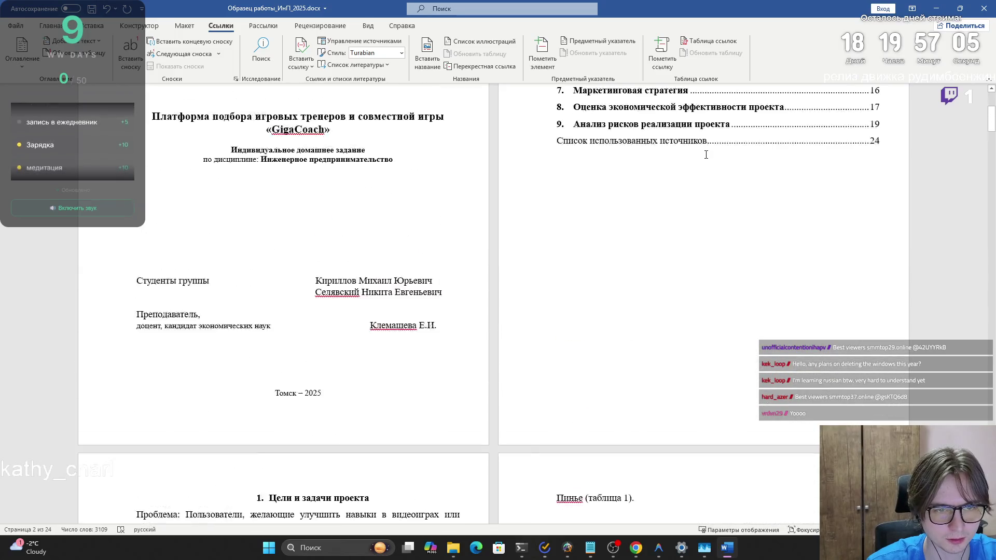
{"action": "mouse_move", "coordinate": [671, 346]}
{"action": "left_mouse_down"}
{"action": "mouse_move", "coordinate": [565, 342]}
{"action": "mouse_move", "coordinate": [763, 344]}
{"action": "left_mouse_up"}
{"action": "type", "text": "10"}
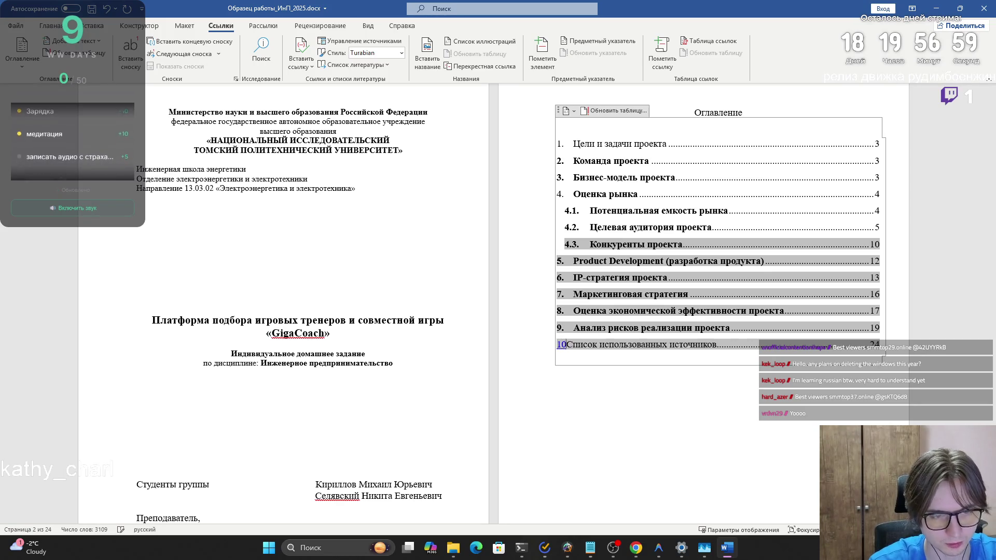
{"action": "key", "text": "BackSpace"}
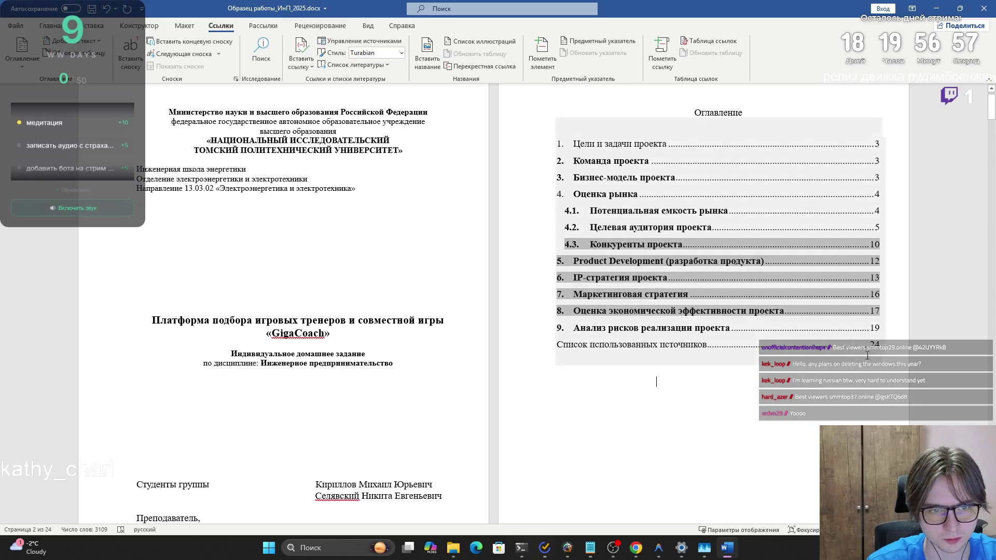
Step: Select the whole table of contents and turn off Bold so entries are plain
{"action": "left_click", "coordinate": [584, 139], "text": "shift"}
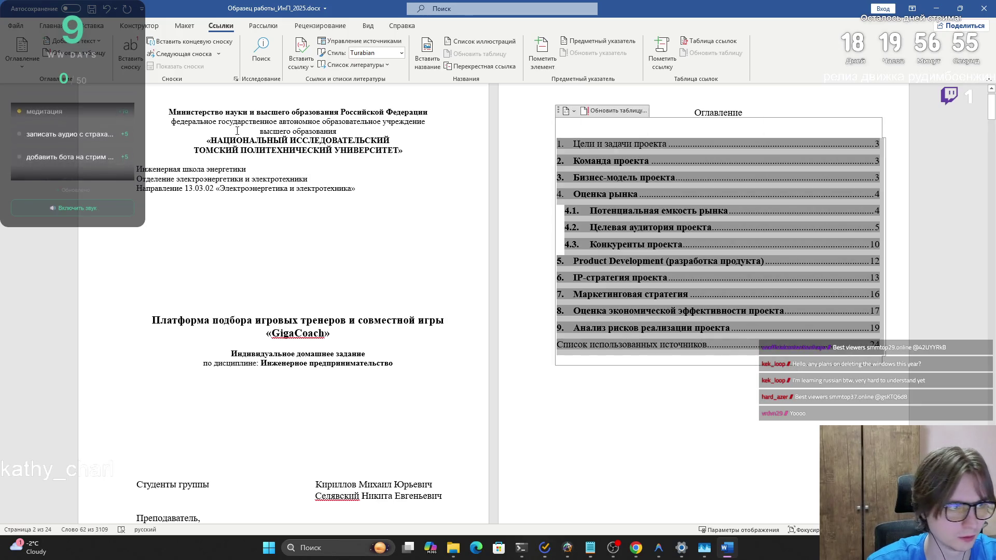
{"action": "left_click", "coordinate": [61, 24]}
{"action": "left_click", "coordinate": [116, 59]}
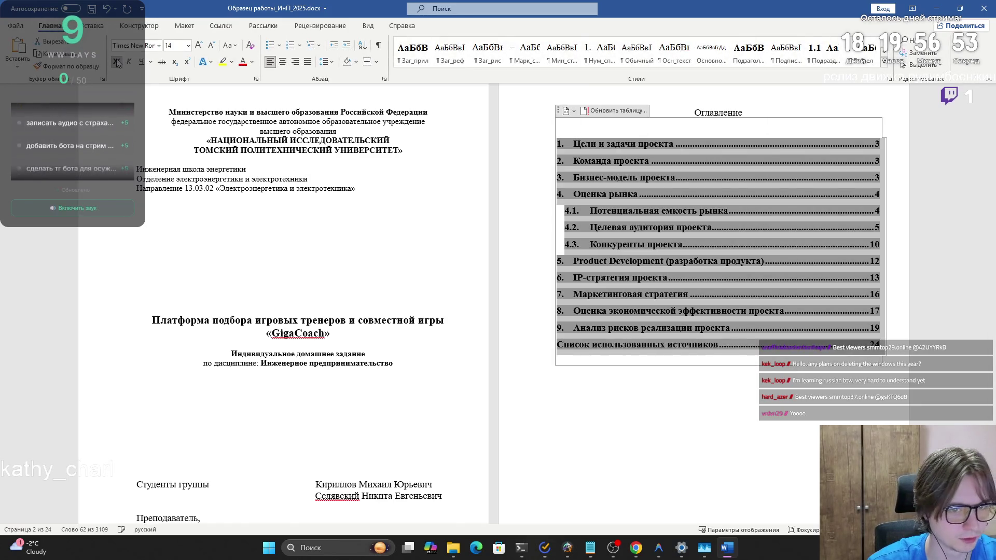
{"action": "left_click", "coordinate": [116, 60]}
{"action": "left_click", "coordinate": [641, 385]}
{"action": "left_click", "coordinate": [662, 356]}
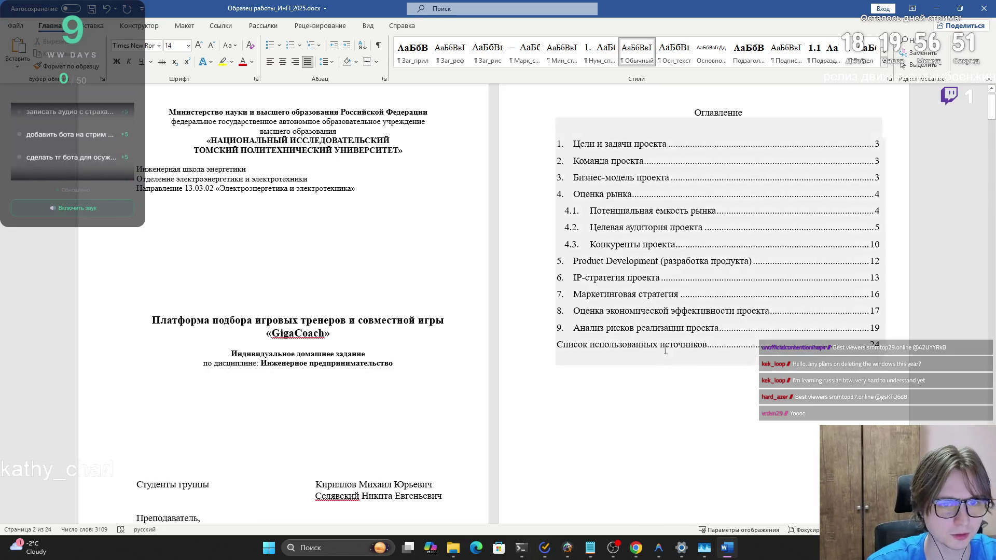
{"action": "scroll", "coordinate": [712, 402], "scroll_direction": "down", "scroll_amount": 3}
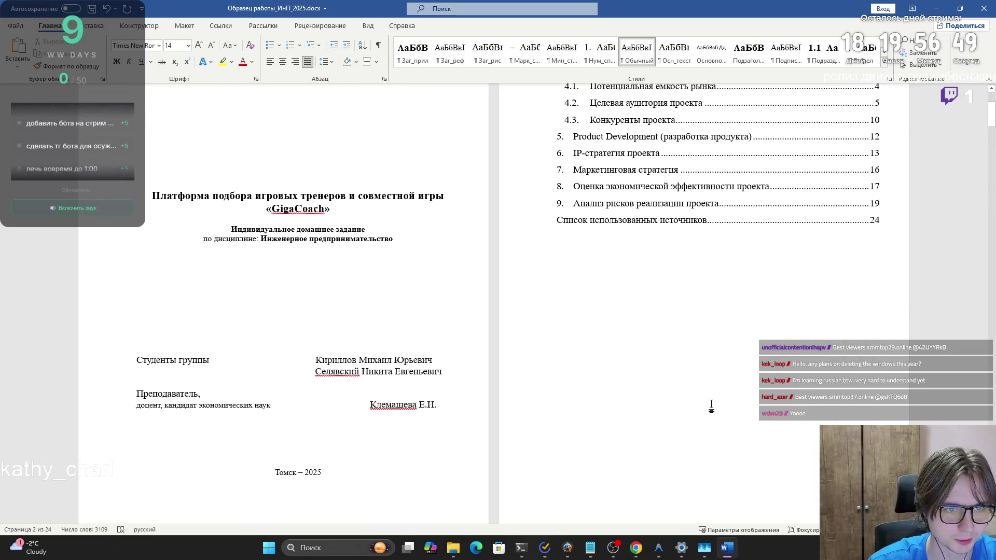
Step: Scroll through the report, then Alt+Tab to Antigravity showing plans.ts
{"action": "scroll", "coordinate": [711, 402], "scroll_direction": "down", "scroll_amount": 14}
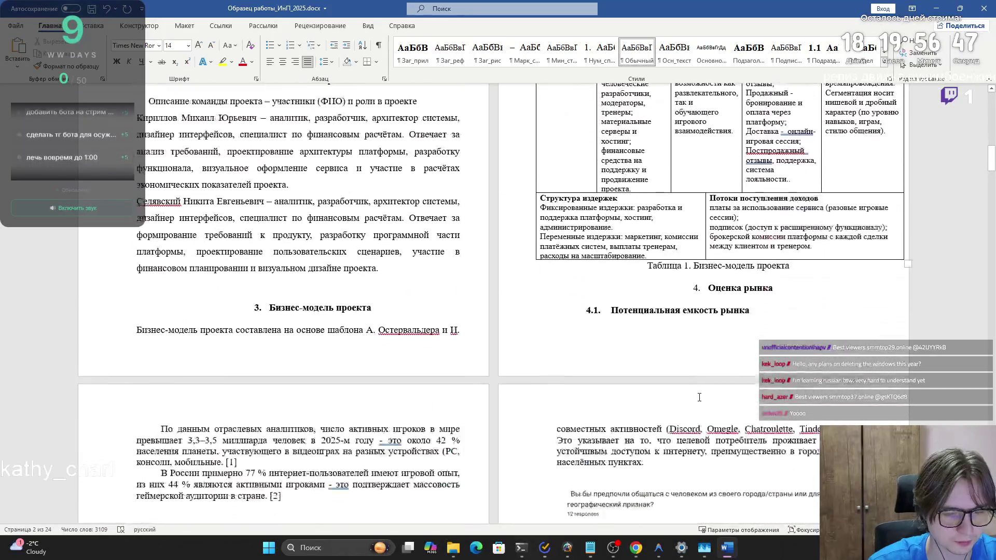
{"action": "mouse_move", "coordinate": [991, 166]}
{"action": "left_mouse_down"}
{"action": "mouse_move", "coordinate": [991, 492]}
{"action": "mouse_move", "coordinate": [992, 158]}
{"action": "mouse_move", "coordinate": [981, 104]}
{"action": "left_mouse_up"}
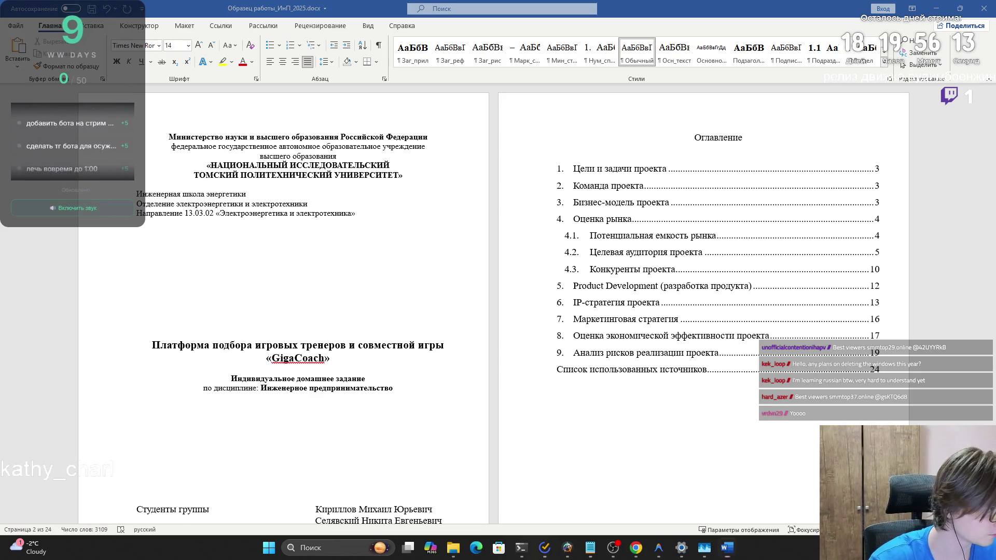
{"action": "key", "text": "alt+Tab"}
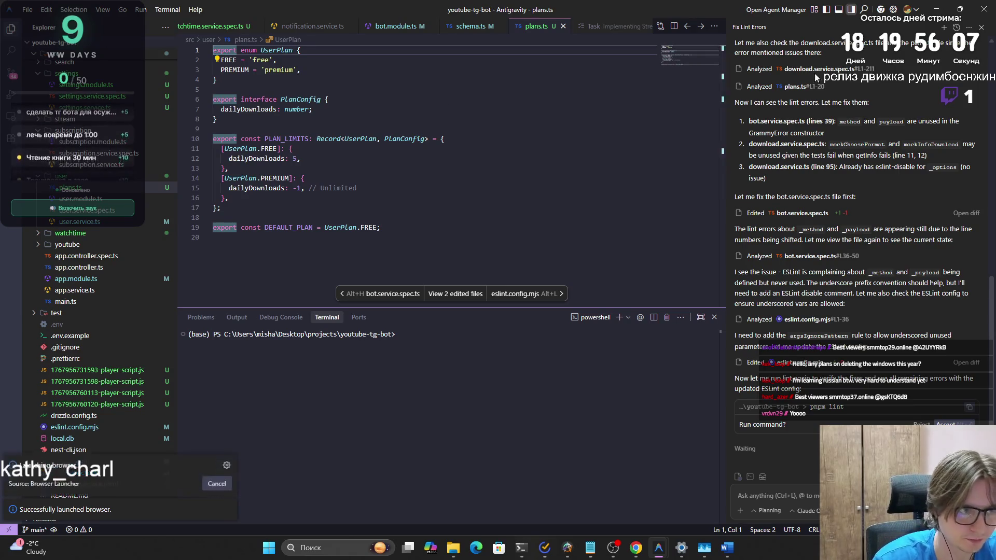
Step: Minimize the Antigravity editor to reveal the GigaCoach report in Word
{"action": "left_click", "coordinate": [936, 9]}
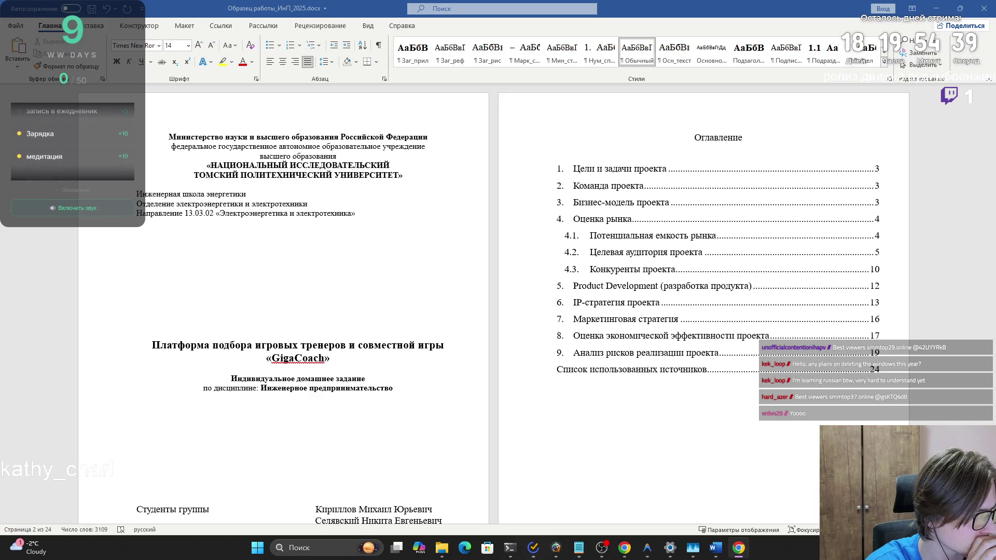
Step: Switch to the Chrome window with the ruDimbo Twitch stream and maximize it
{"action": "key", "text": "alt+Tab"}
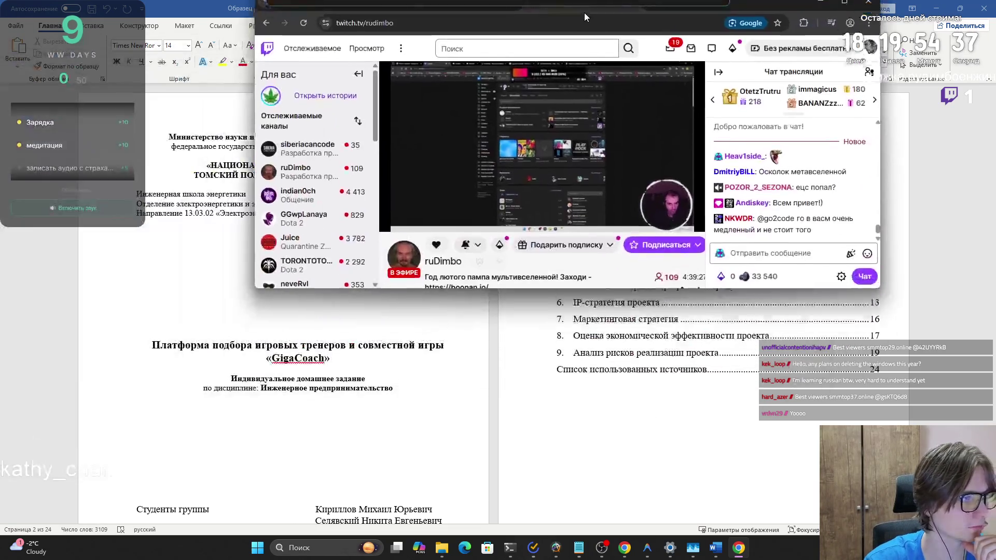
{"action": "double_click", "coordinate": [567, 23]}
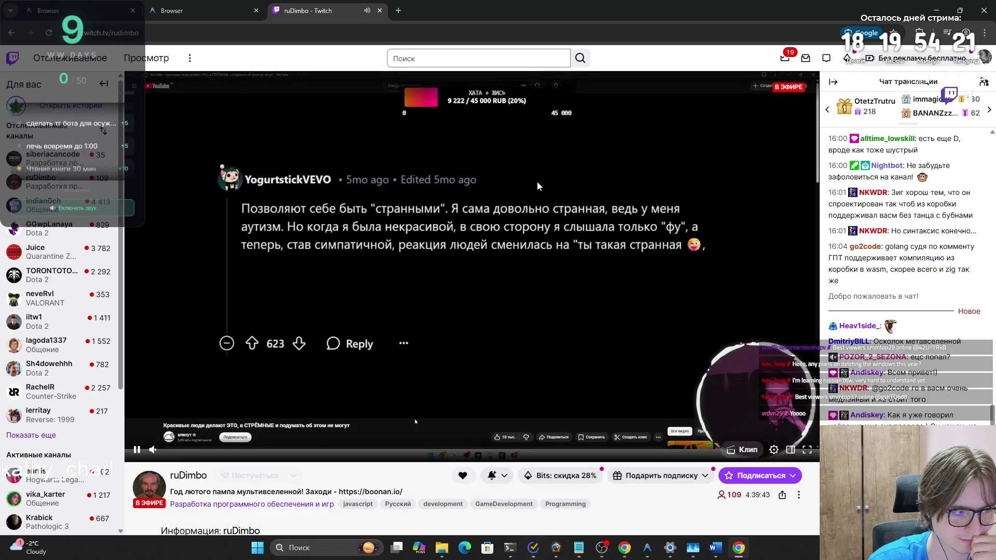
{"action": "right_click", "coordinate": [556, 500]}
Step: Glance at the StayFocusd extension and emote picker, then close the Twitch tab and Chrome
{"action": "key", "text": "Escape"}
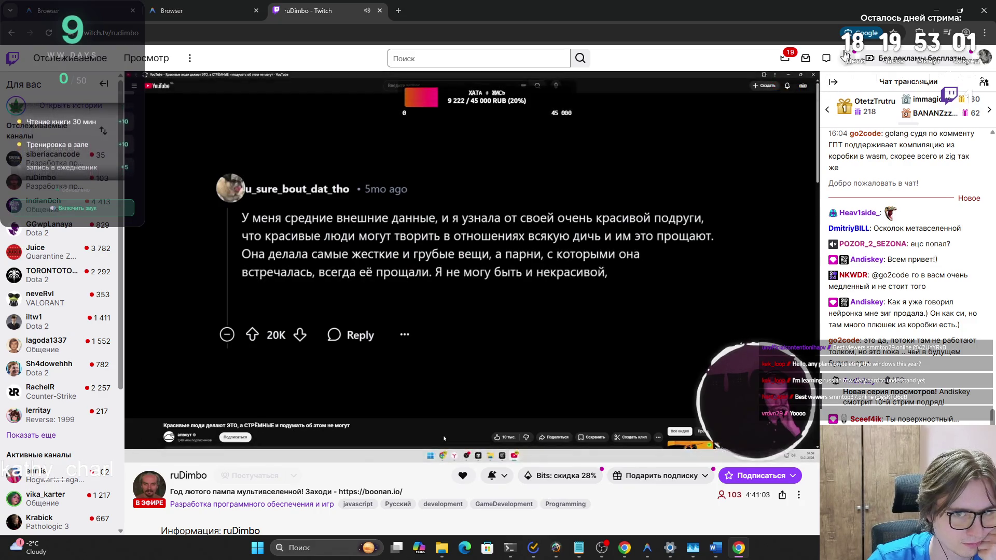
{"action": "left_click", "coordinate": [919, 32]}
{"action": "left_click", "coordinate": [809, 136]}
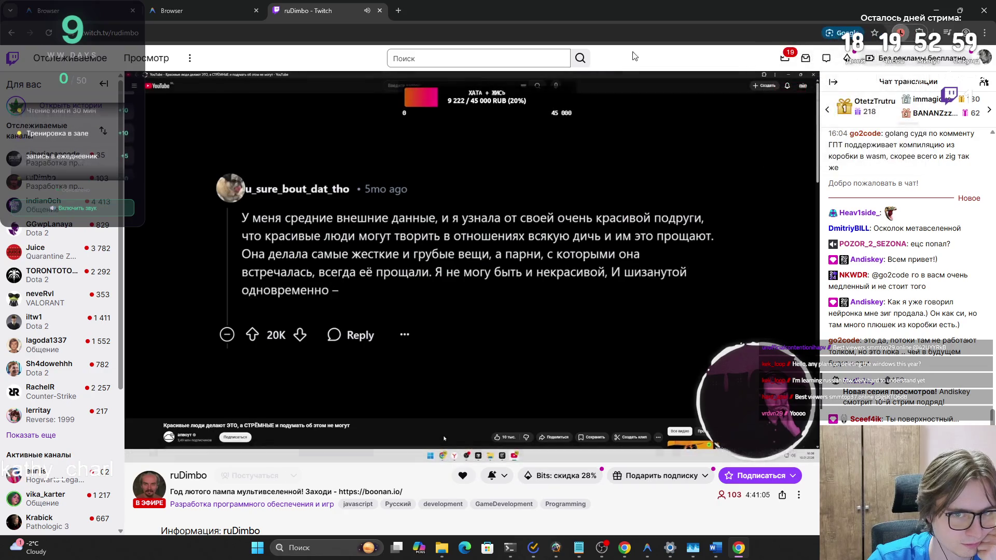
{"action": "left_click", "coordinate": [660, 15]}
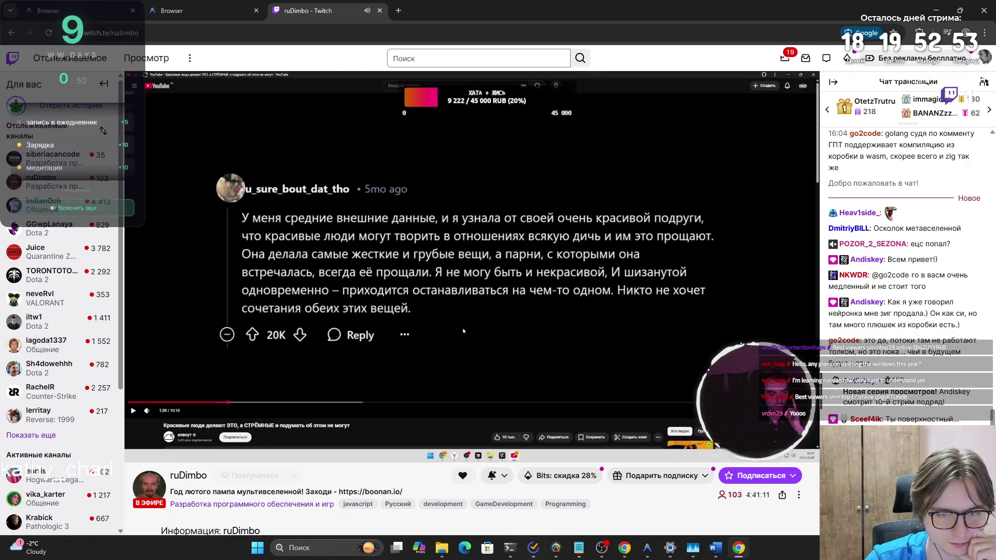
{"action": "left_click", "coordinate": [977, 524]}
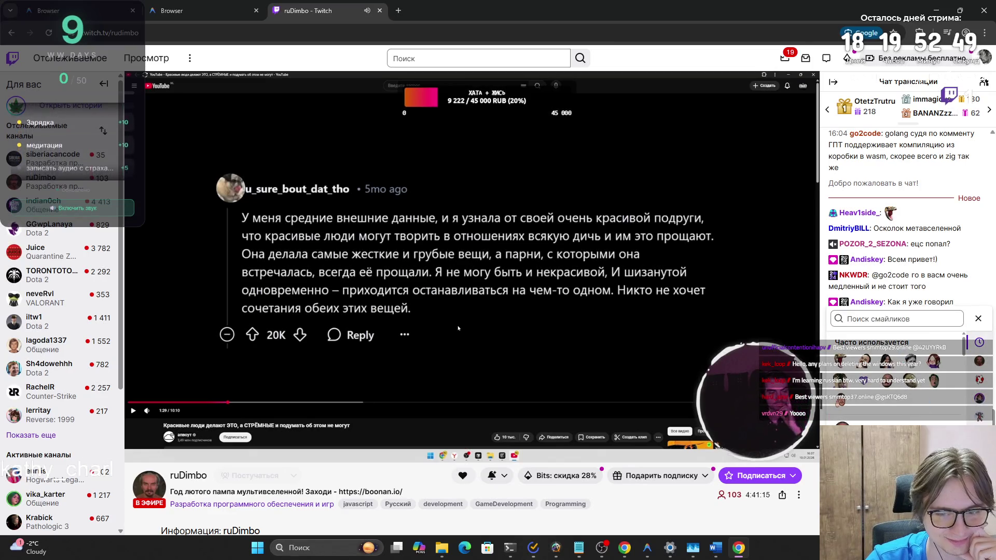
{"action": "key", "text": "Escape"}
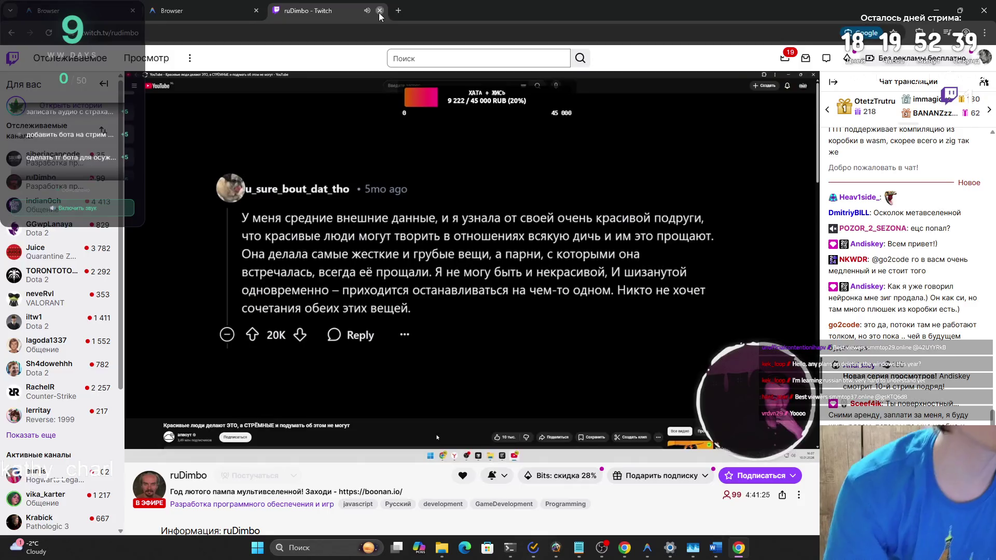
{"action": "key", "text": "ctrl+w"}
{"action": "key", "text": "alt+F4"}
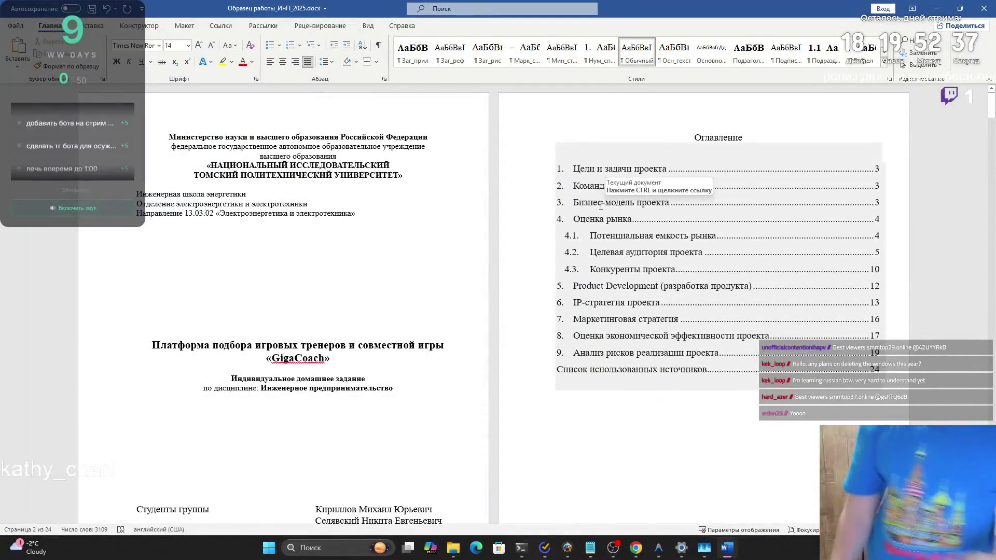
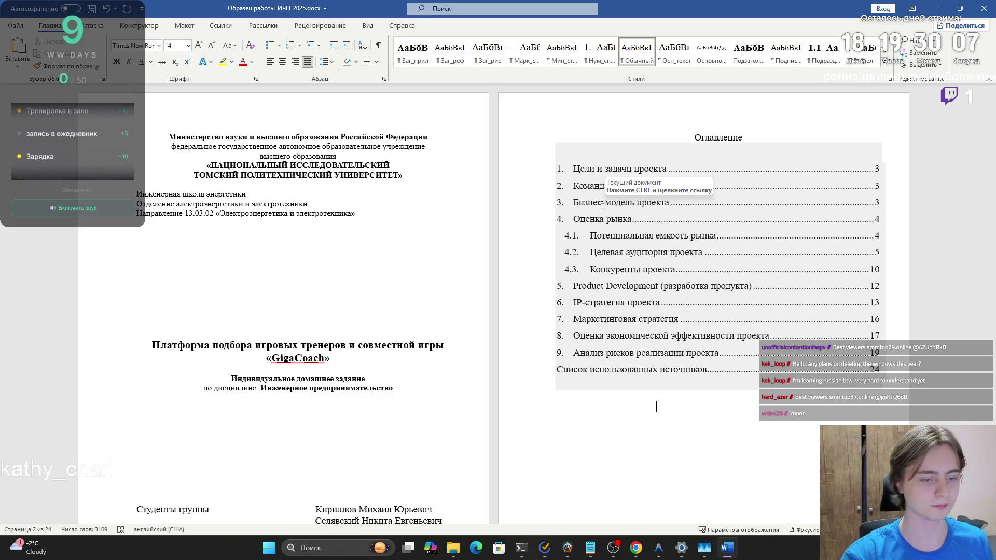
Step: In Chrome, open the suggested Twitch channel in a new tab and close the Antigravity Browser Control tab
{"action": "key", "text": "alt+Tab"}
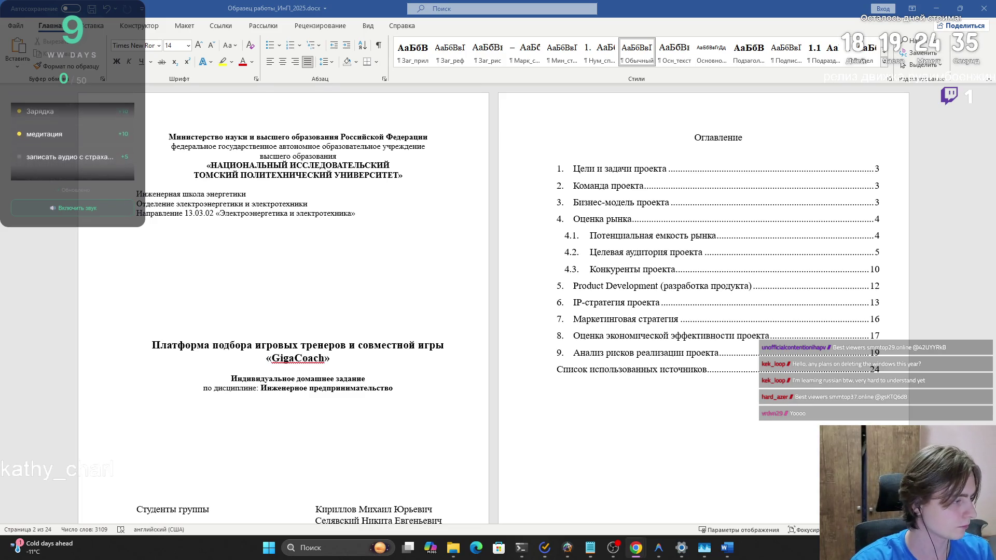
{"action": "left_click", "coordinate": [658, 548]}
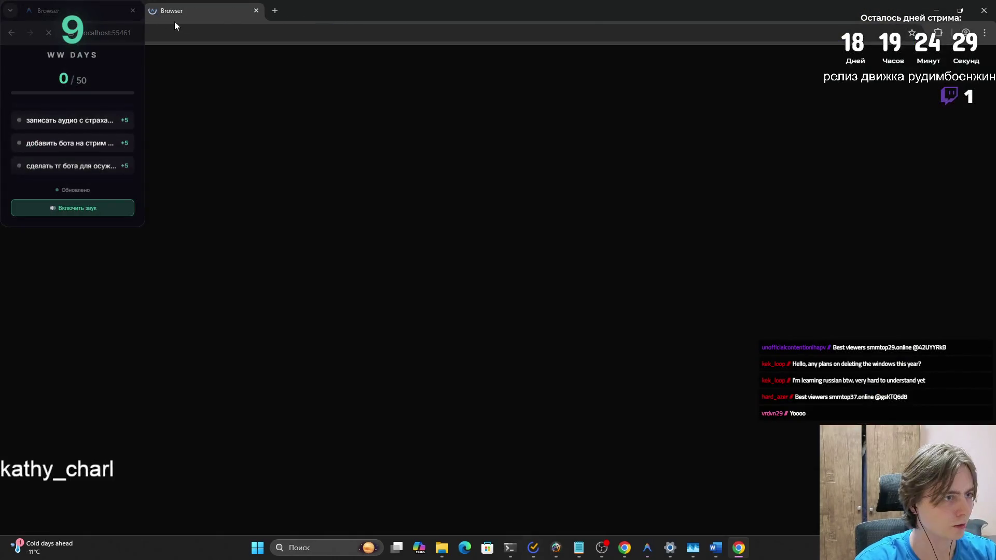
{"action": "left_click", "coordinate": [222, 32]}
{"action": "type", "text": "eu"}
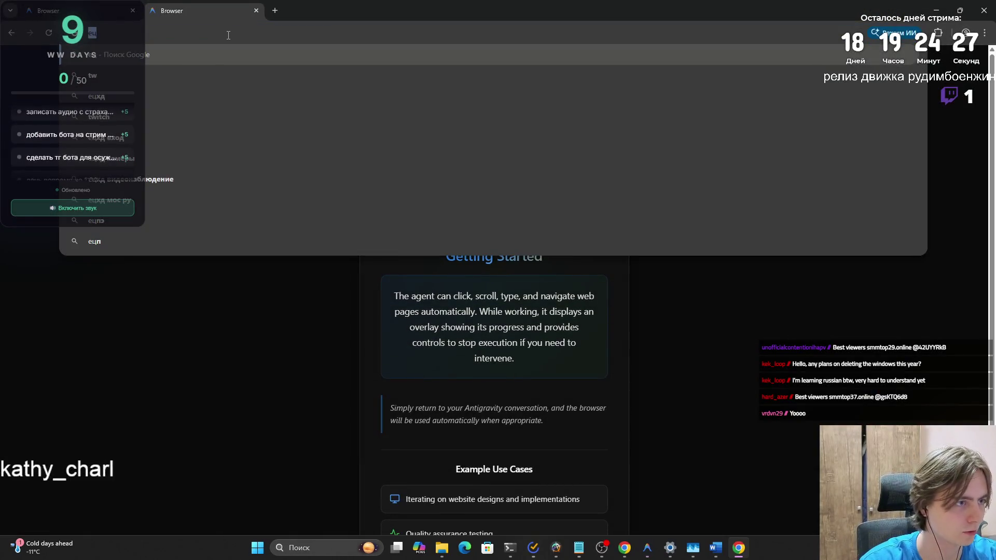
{"action": "left_click", "coordinate": [237, 146]}
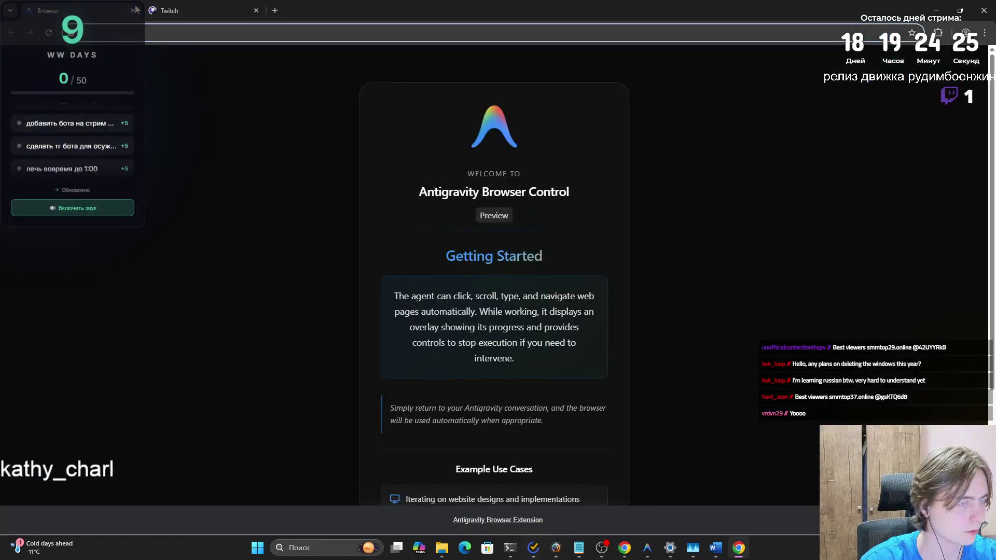
{"action": "left_click", "coordinate": [133, 10]}
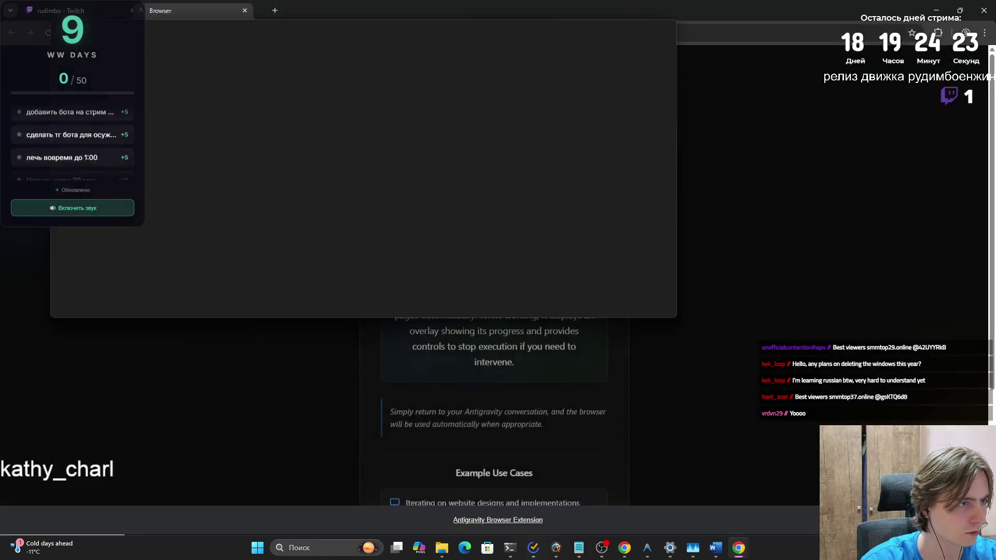